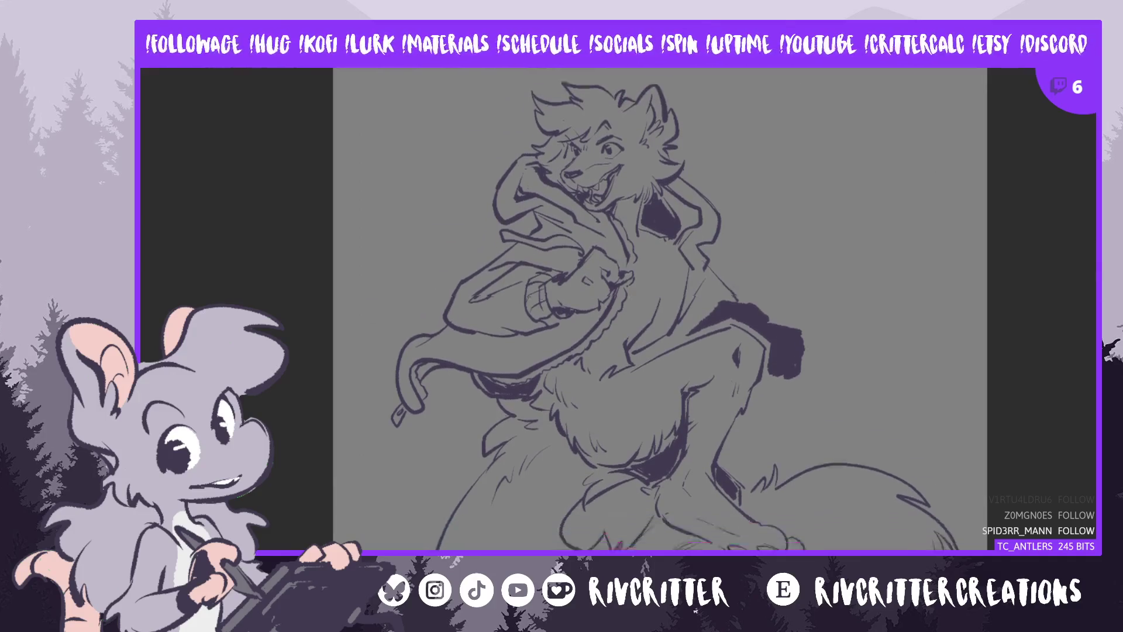
Scroll and zoom down from the head to frame the legs and fluffy tail
scroll(676, 309, down, 1)
scroll(659, 309, up, 3)
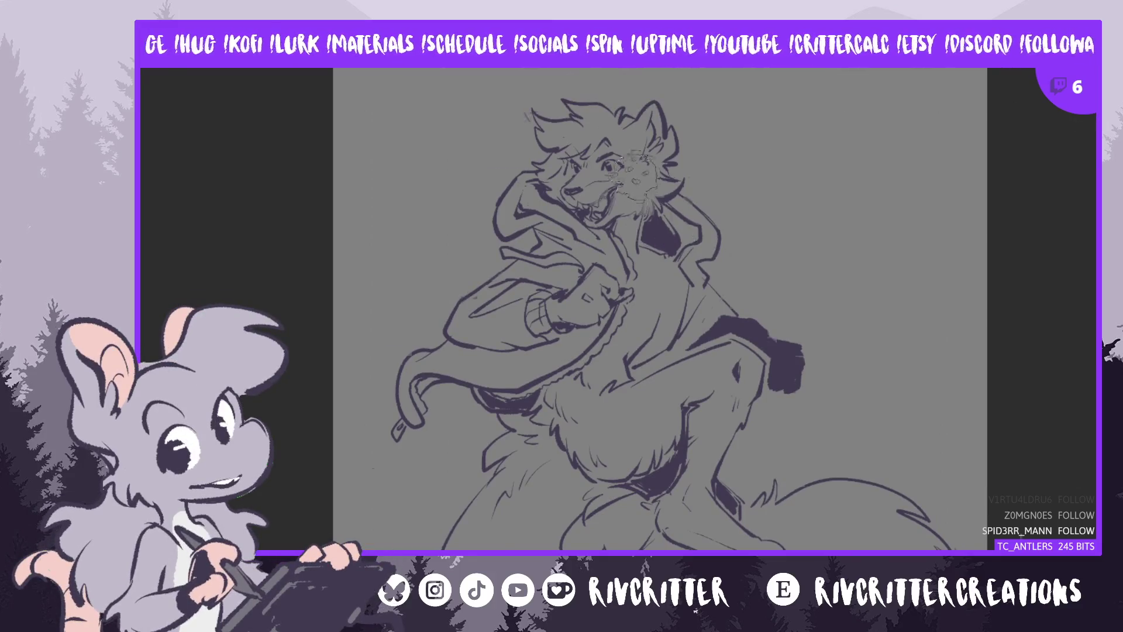
scroll(672, 140, up, 2)
scroll(673, 140, up, 2)
scroll(678, 134, down, 2)
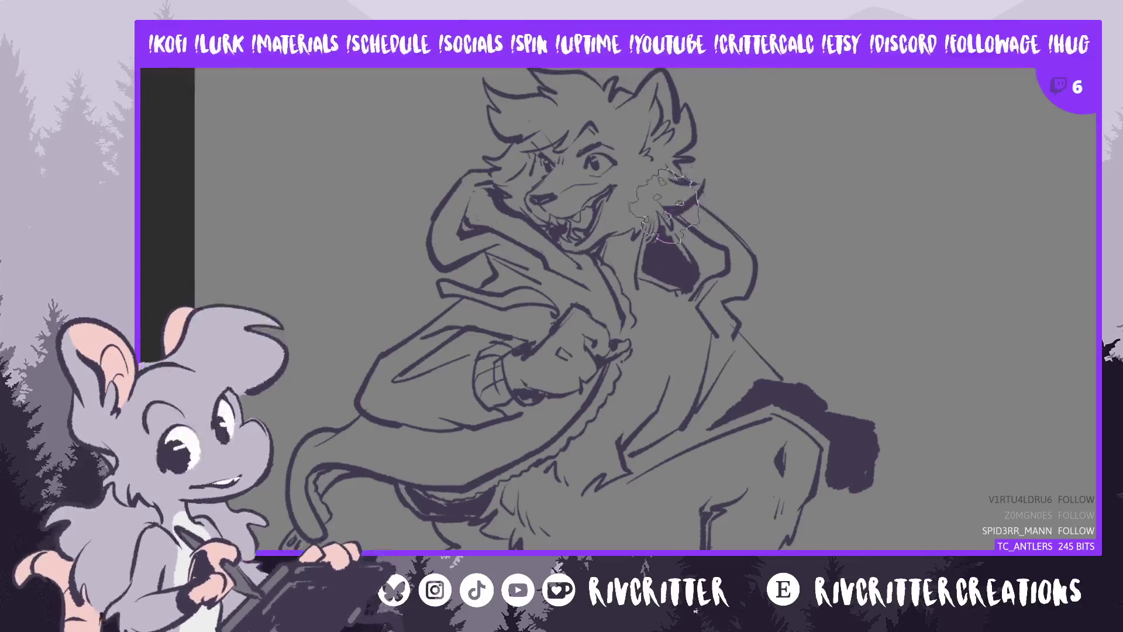
scroll(661, 252, down, 2)
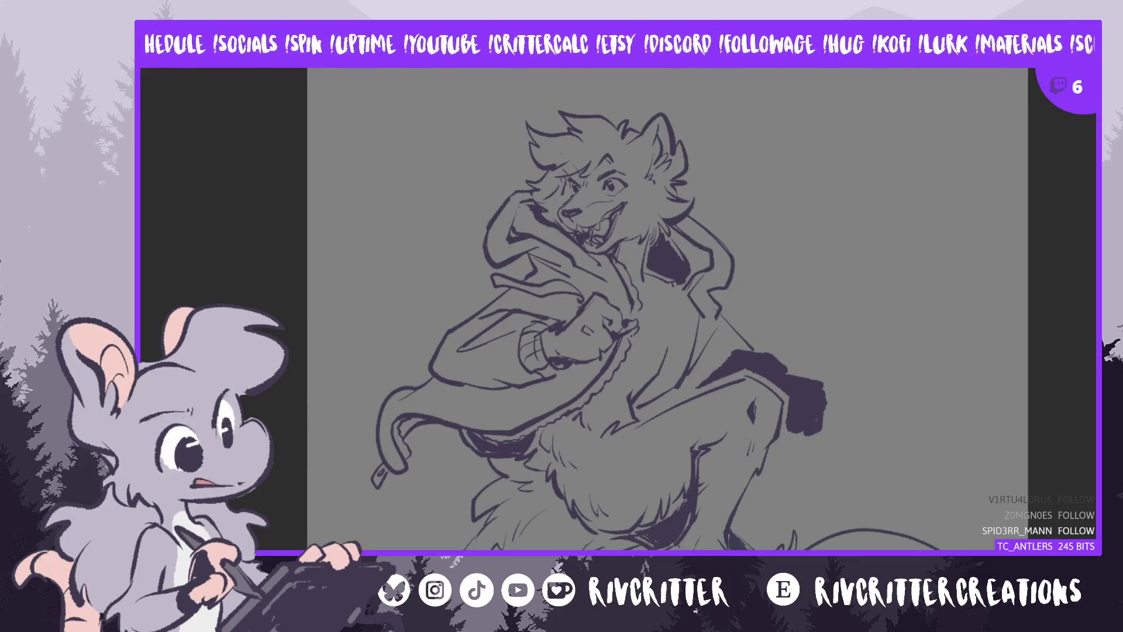
scroll(667, 309, down, 2)
scroll(667, 309, down, 2)
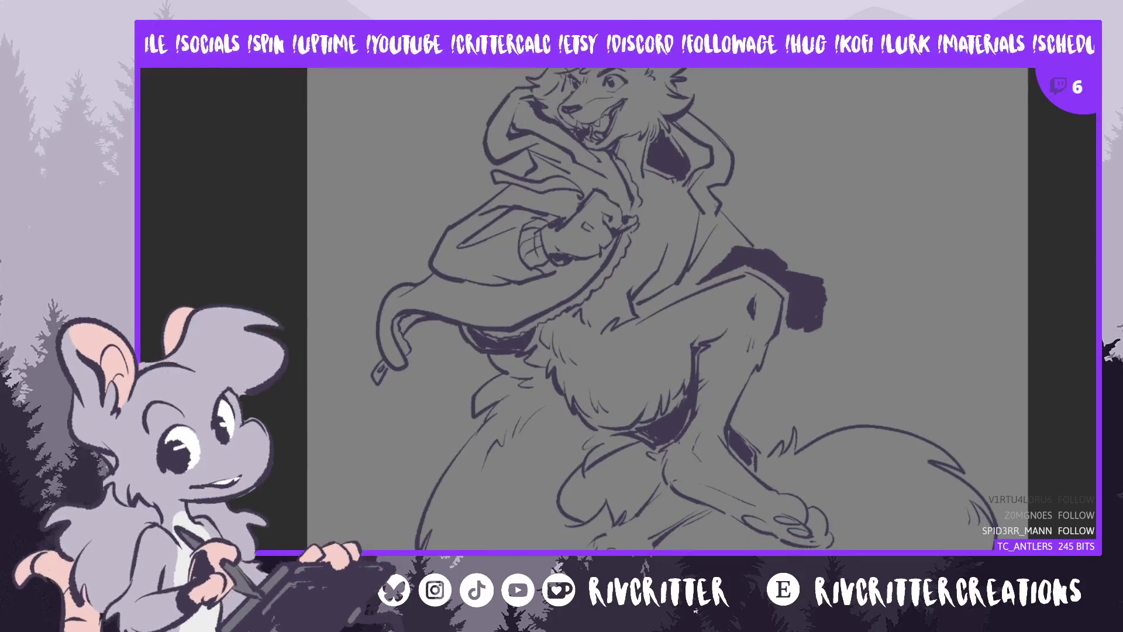
scroll(667, 309, down, 4)
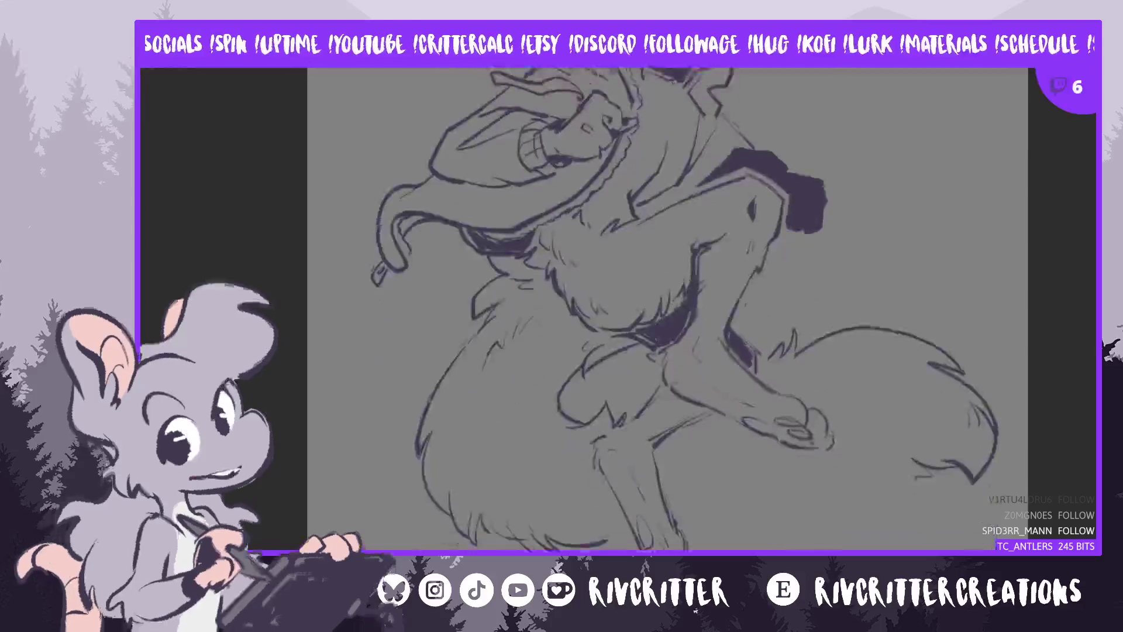
scroll(668, 309, down, 1)
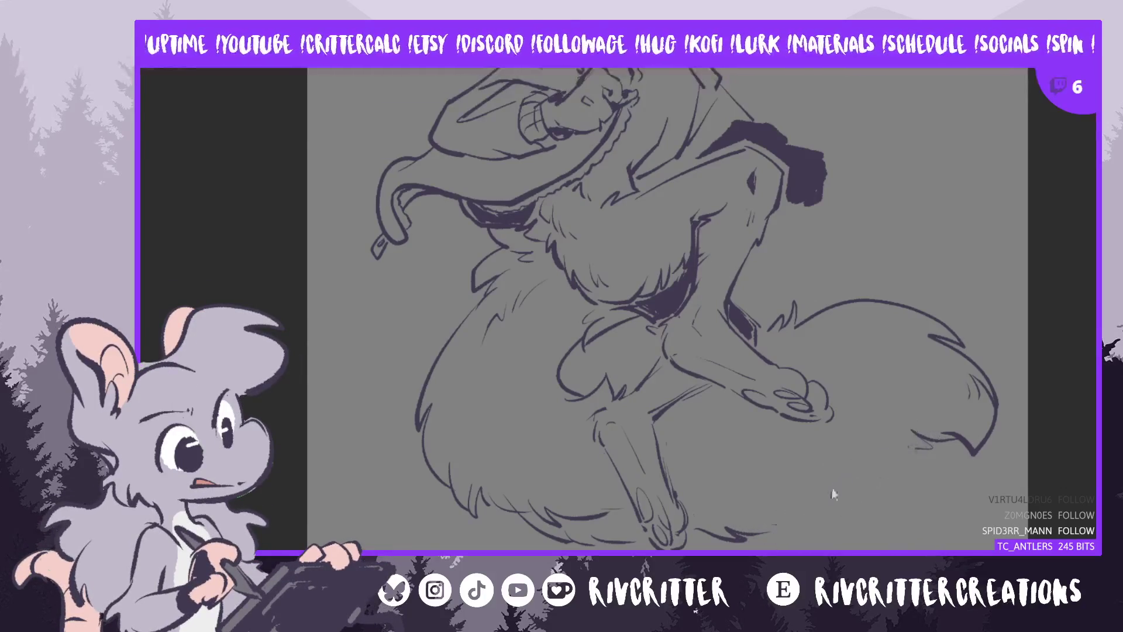
Lasso the upper tail section, rotate it slightly clockwise, nudge it left, and deselect
key(m)
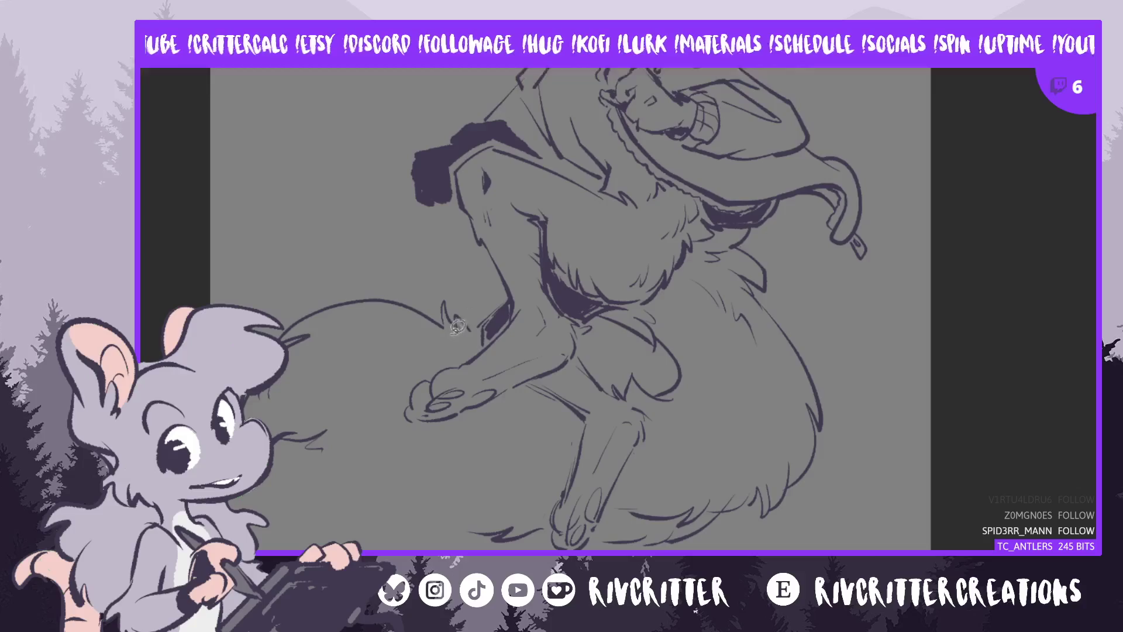
drag(451, 324, 443, 320)
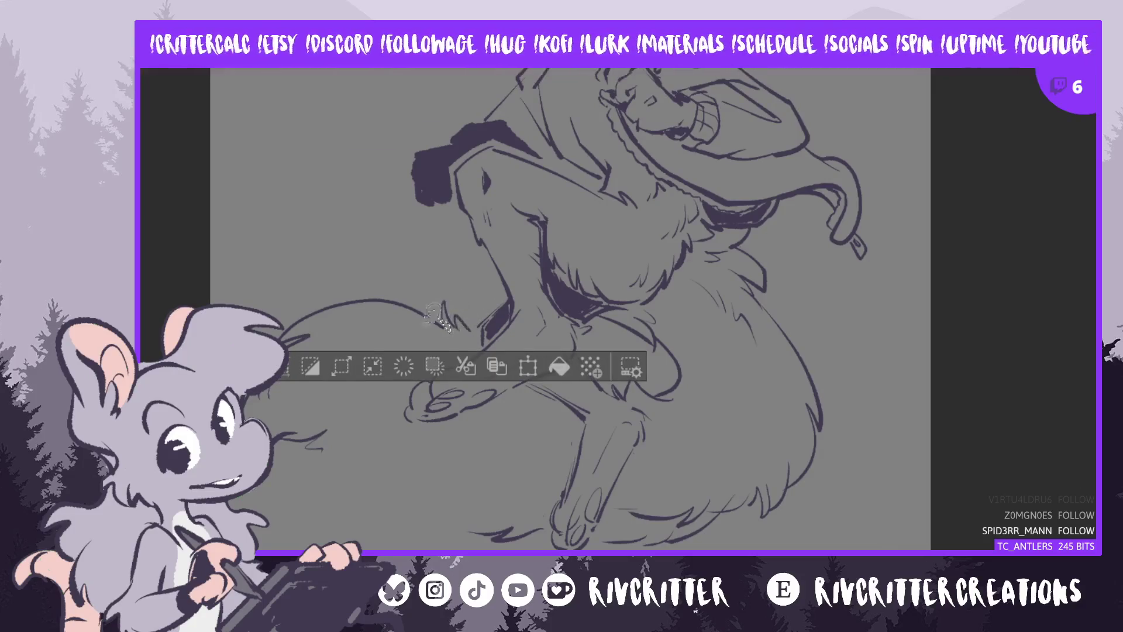
key(ctrl+d)
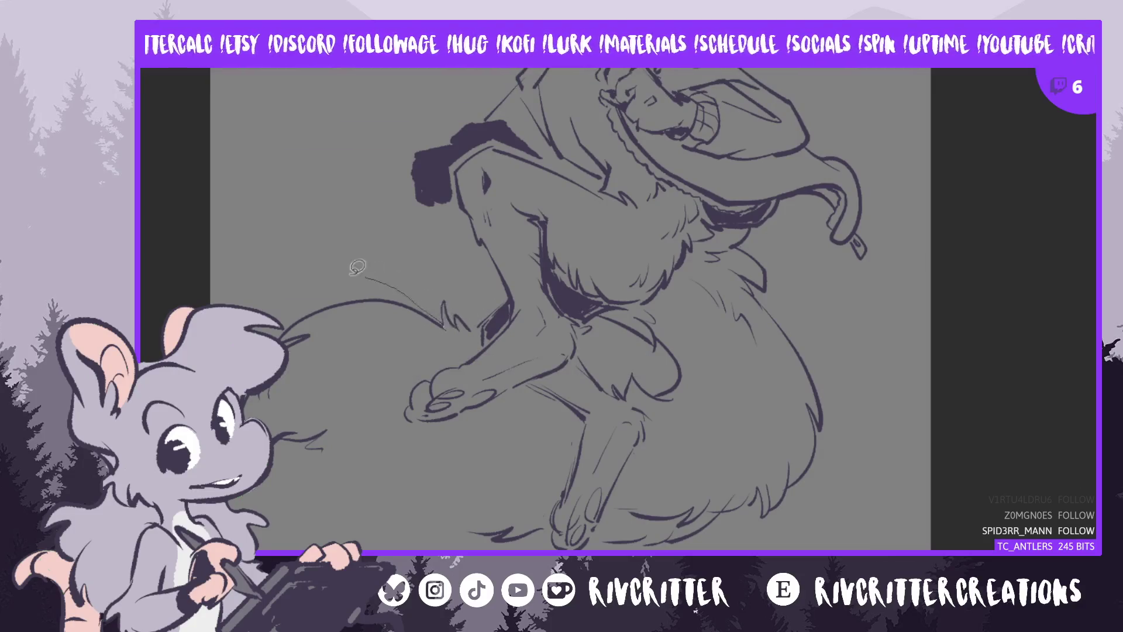
drag(336, 470, 448, 332)
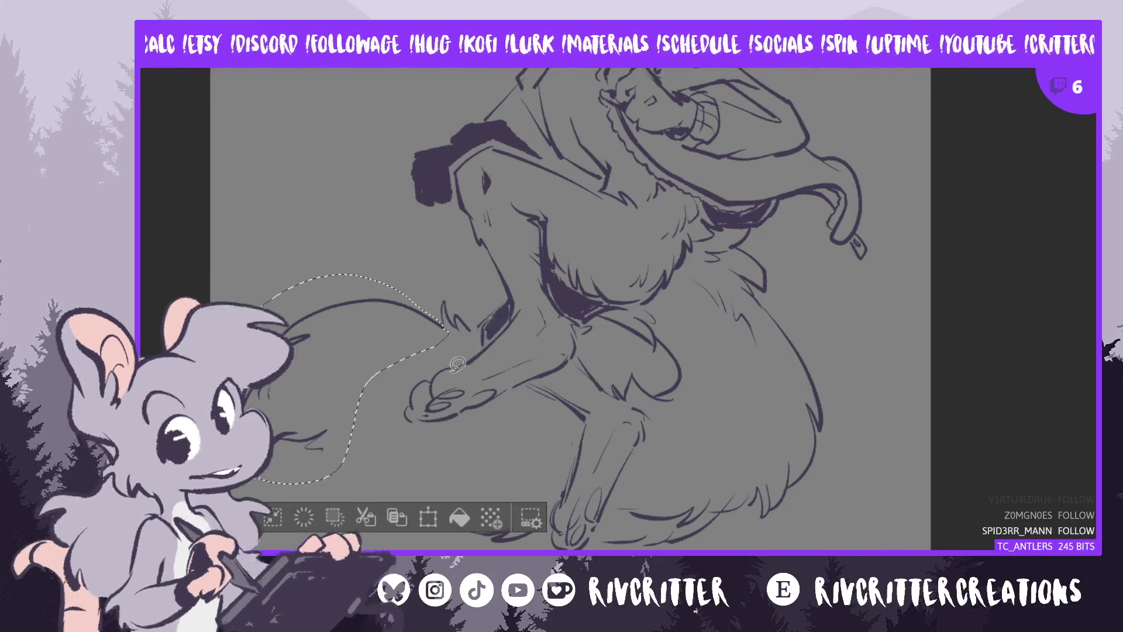
key(ctrl+t)
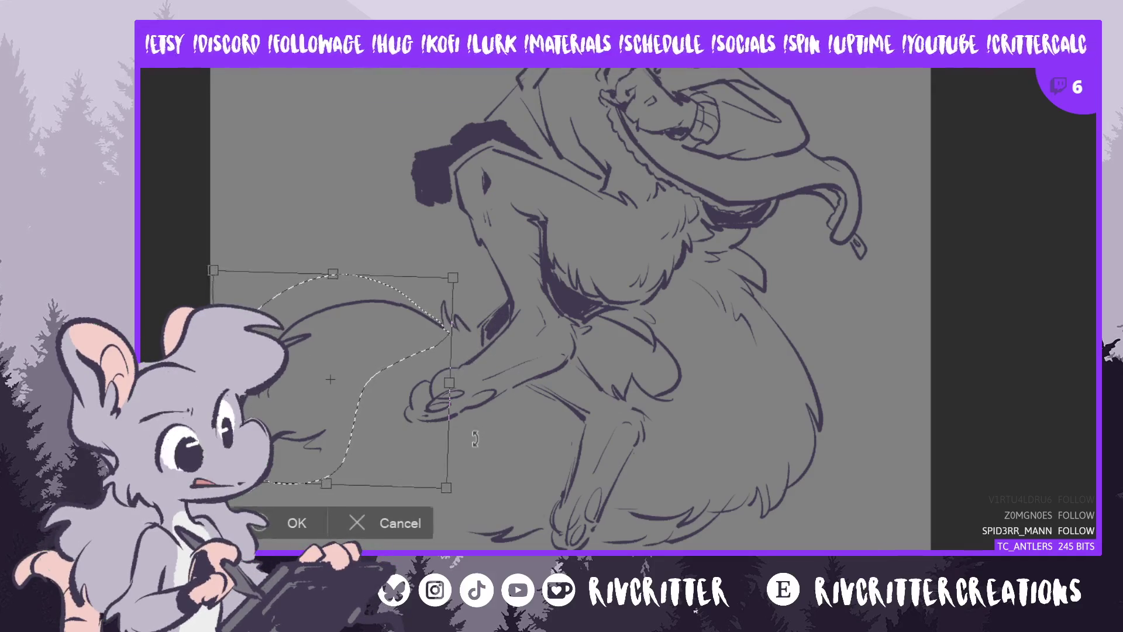
drag(483, 423, 478, 431)
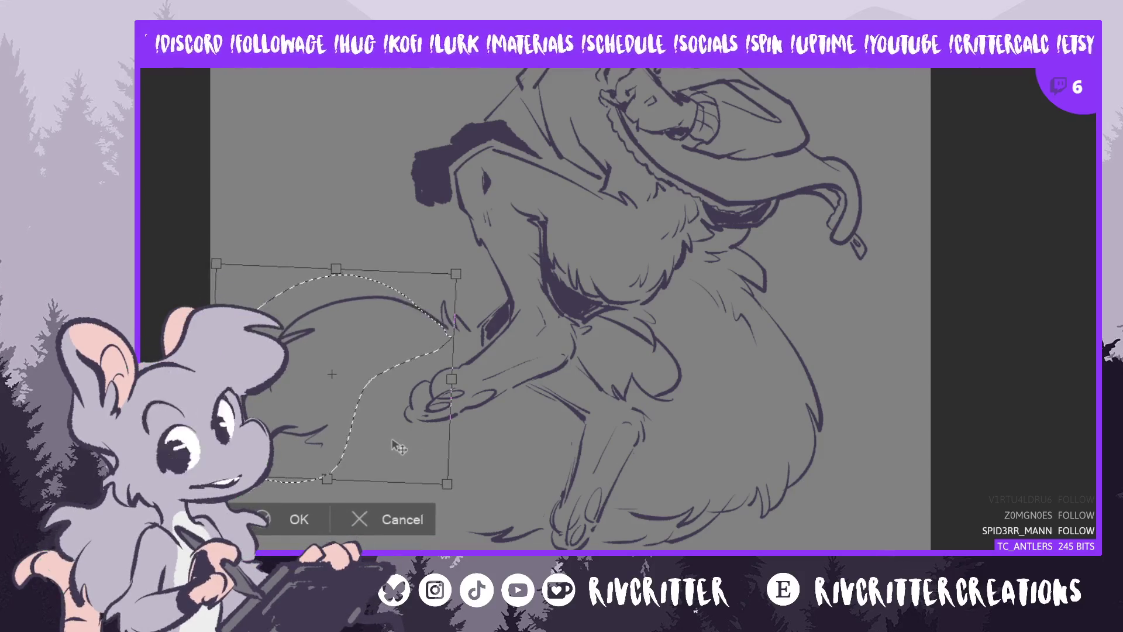
drag(401, 448, 399, 448)
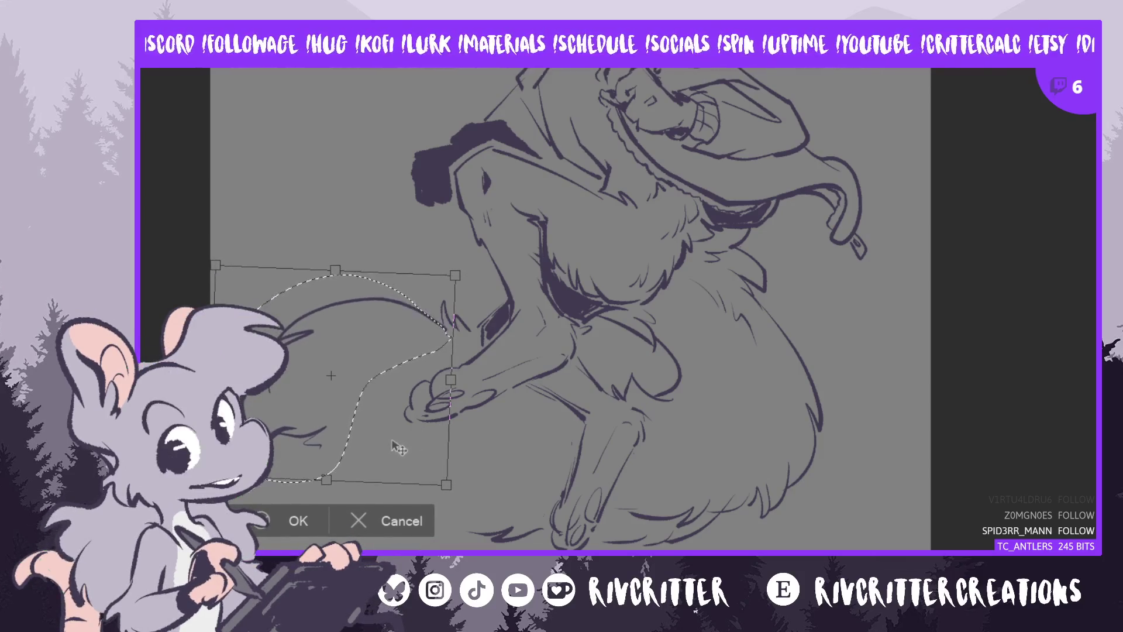
click(277, 511)
key(ctrl+d)
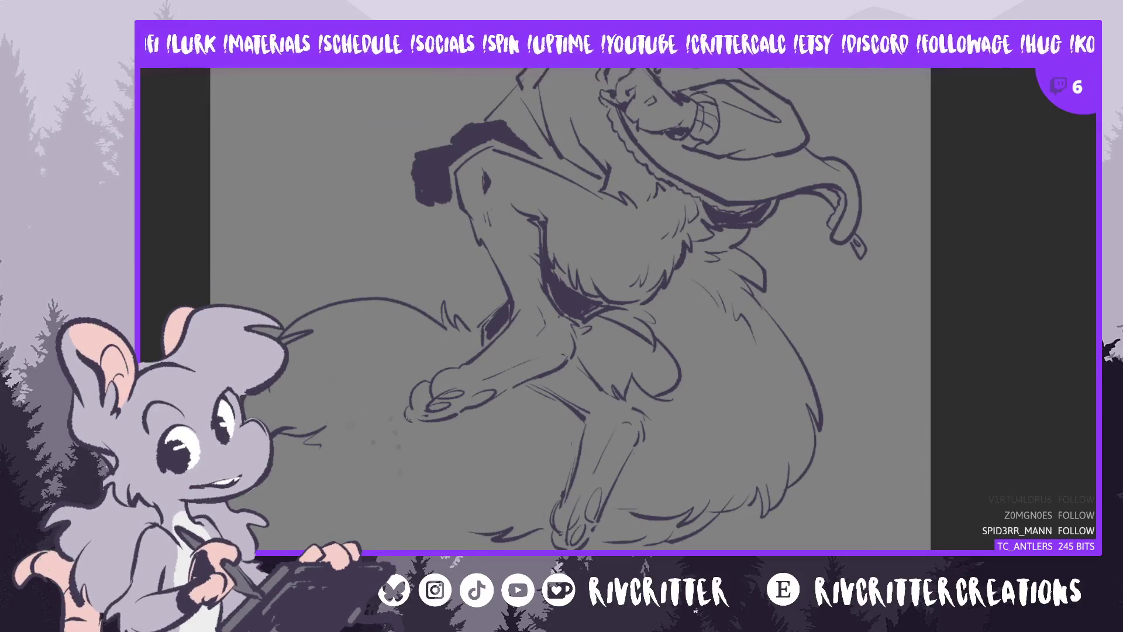
Redraw the tail's lower outline as one clean curve up to the tip, checking in a mirrored view
drag(310, 438, 338, 498)
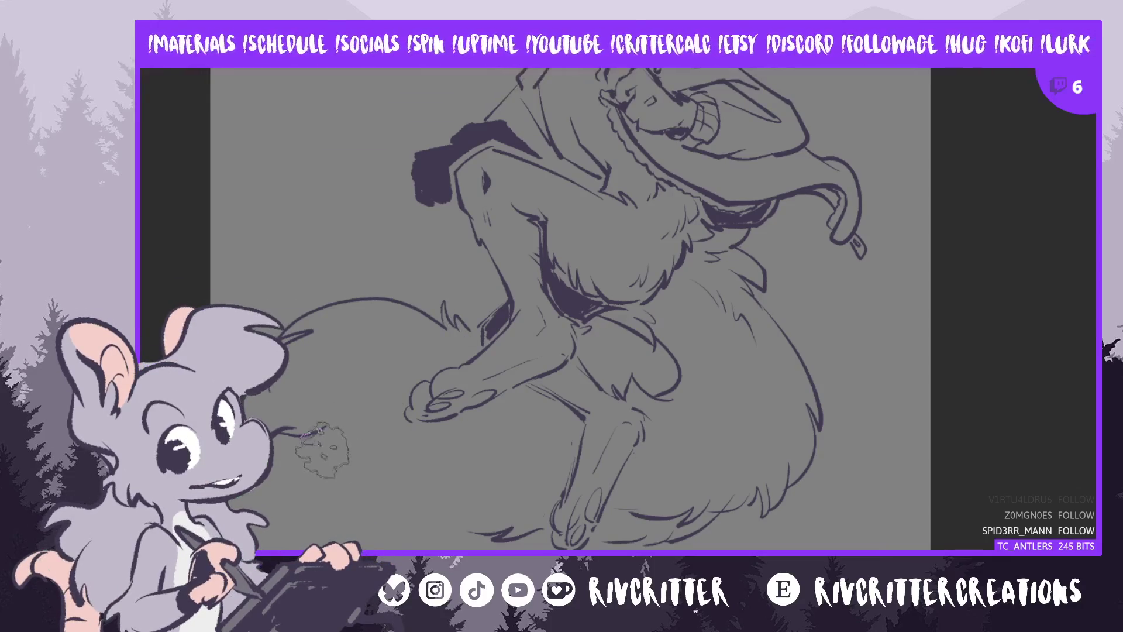
drag(316, 468, 438, 501)
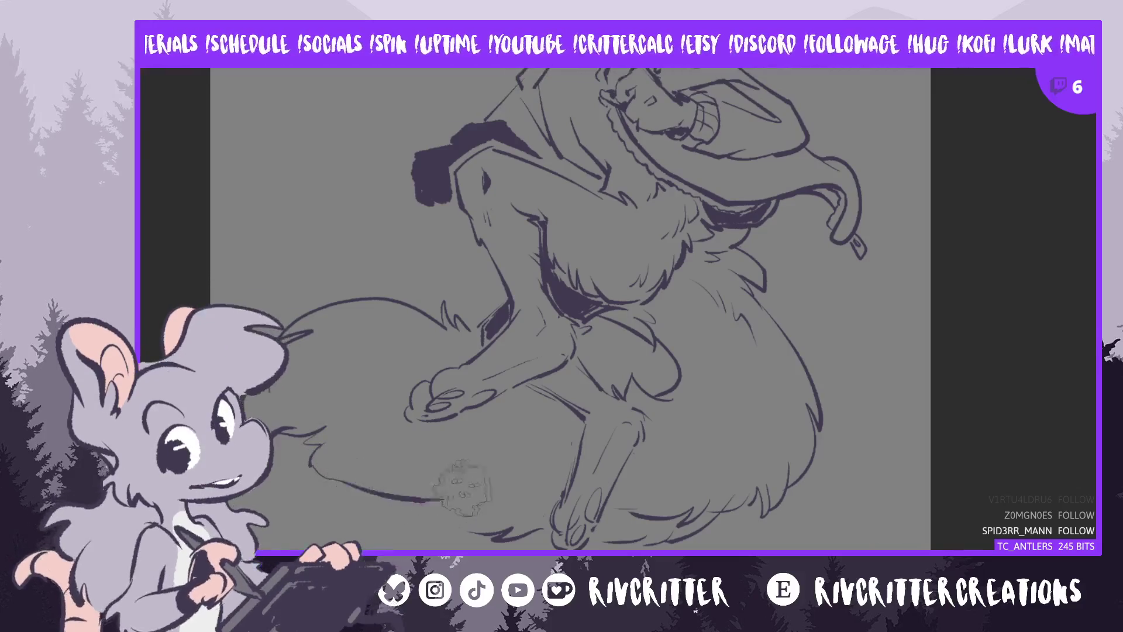
key(m)
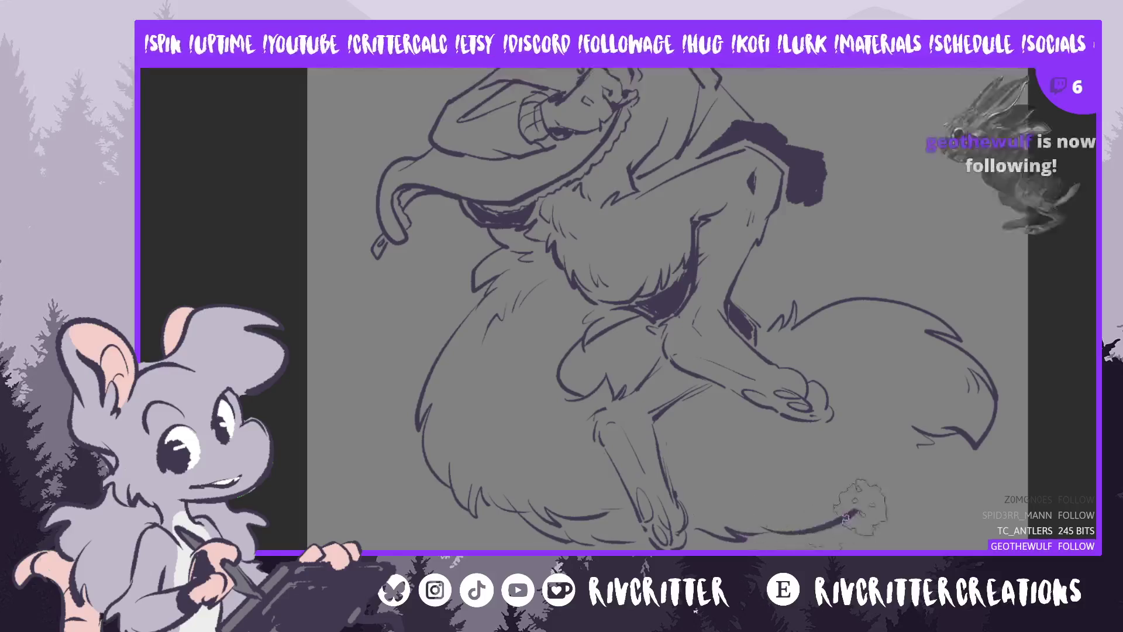
drag(781, 531, 817, 526)
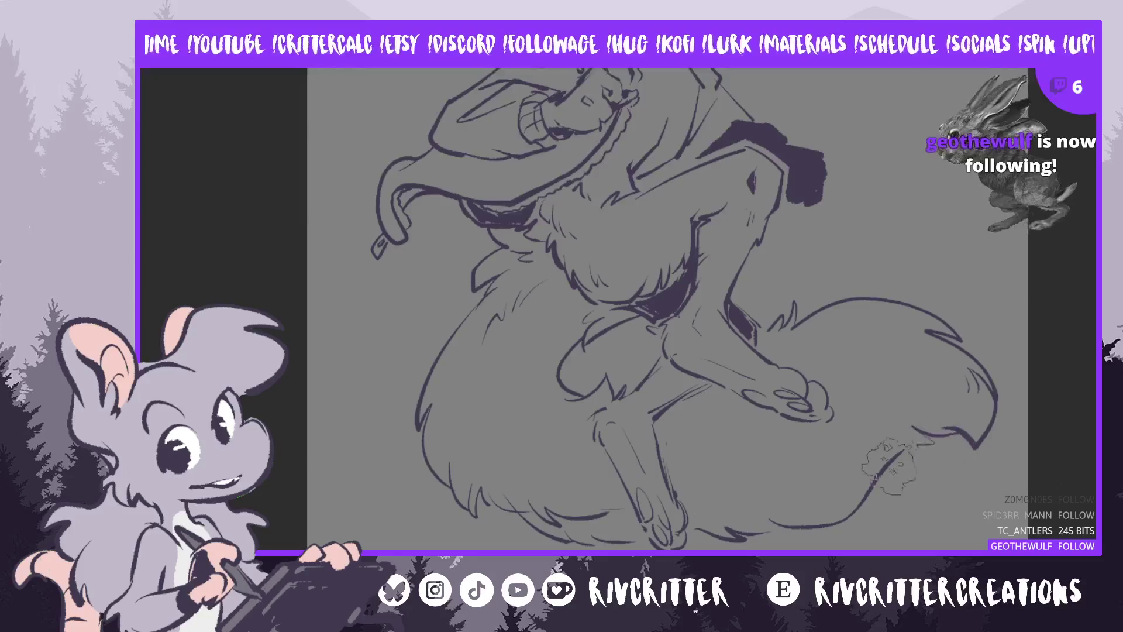
key(ctrl+z)
drag(755, 531, 922, 436)
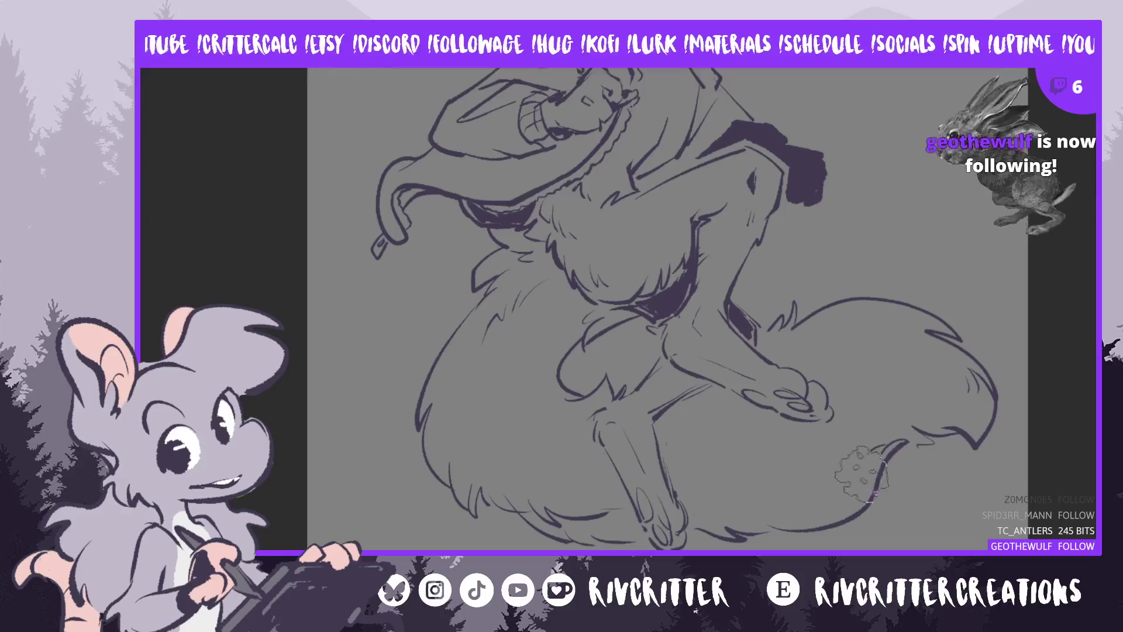
key(m)
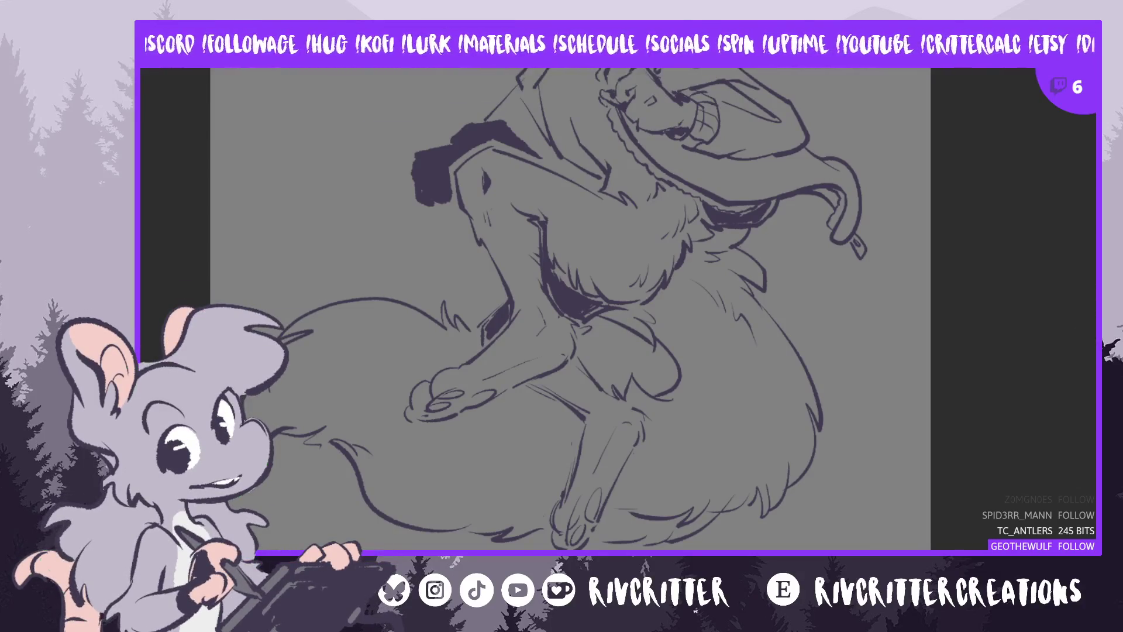
Repaint the dark fill patch on the upper coat, then return to the tail
scroll(571, 309, up, 3)
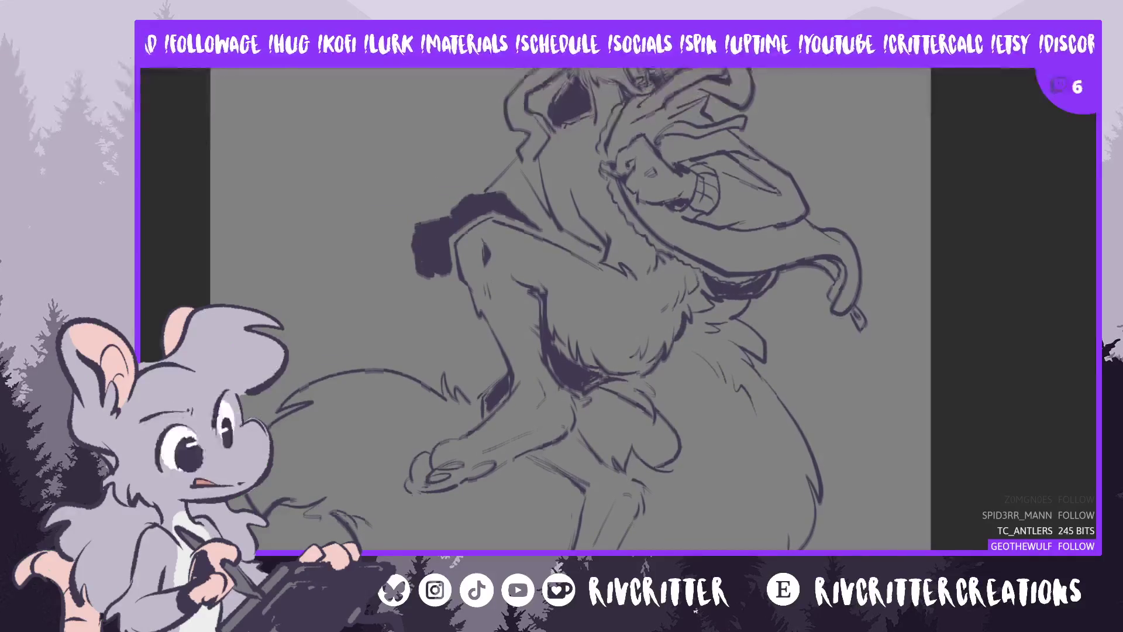
scroll(570, 308, down, 1)
scroll(570, 308, up, 1)
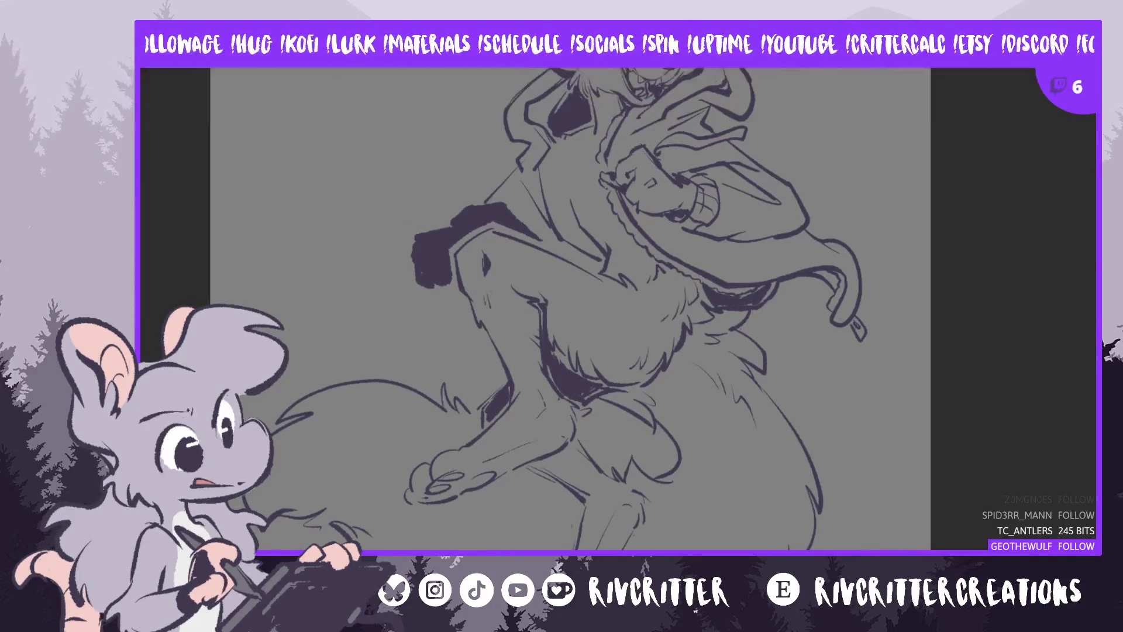
scroll(571, 308, up, 2)
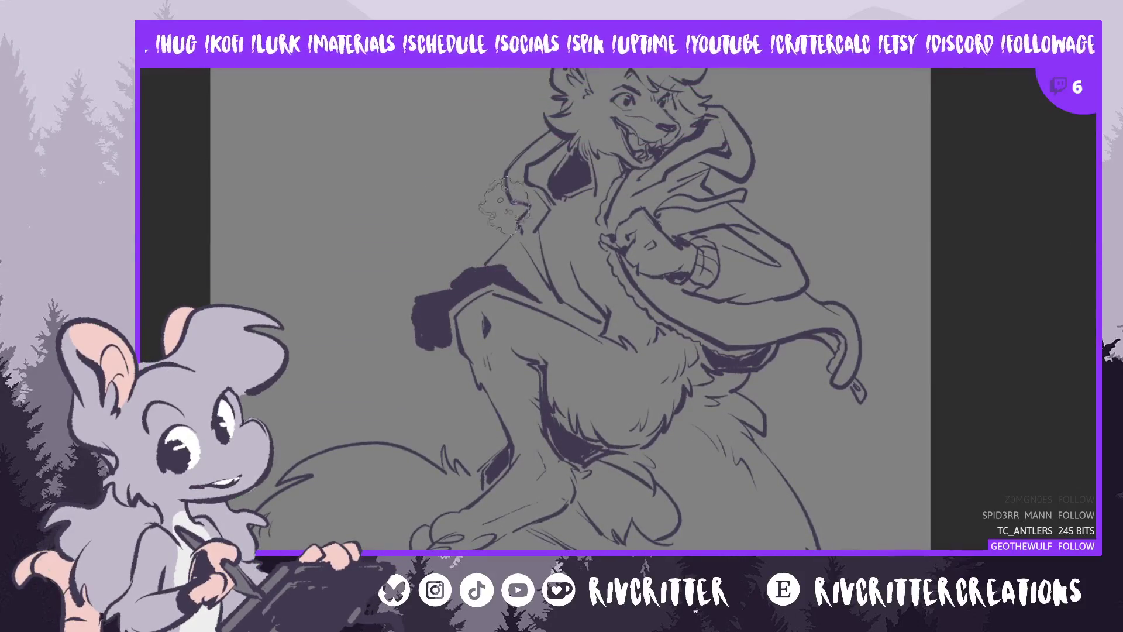
drag(461, 275, 418, 327)
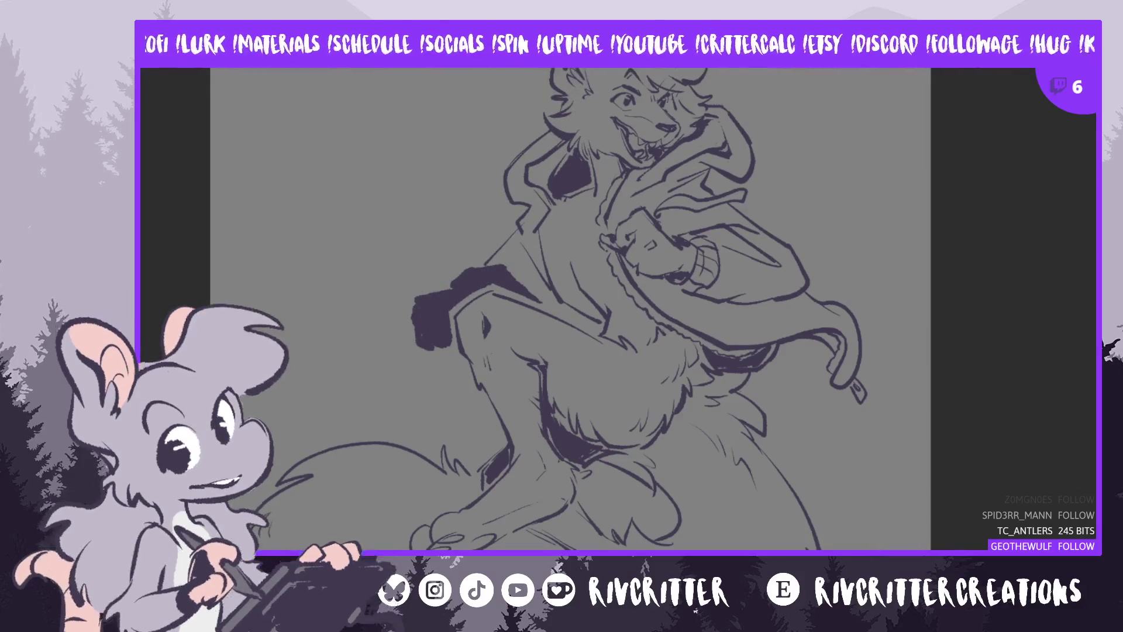
scroll(578, 309, down, 5)
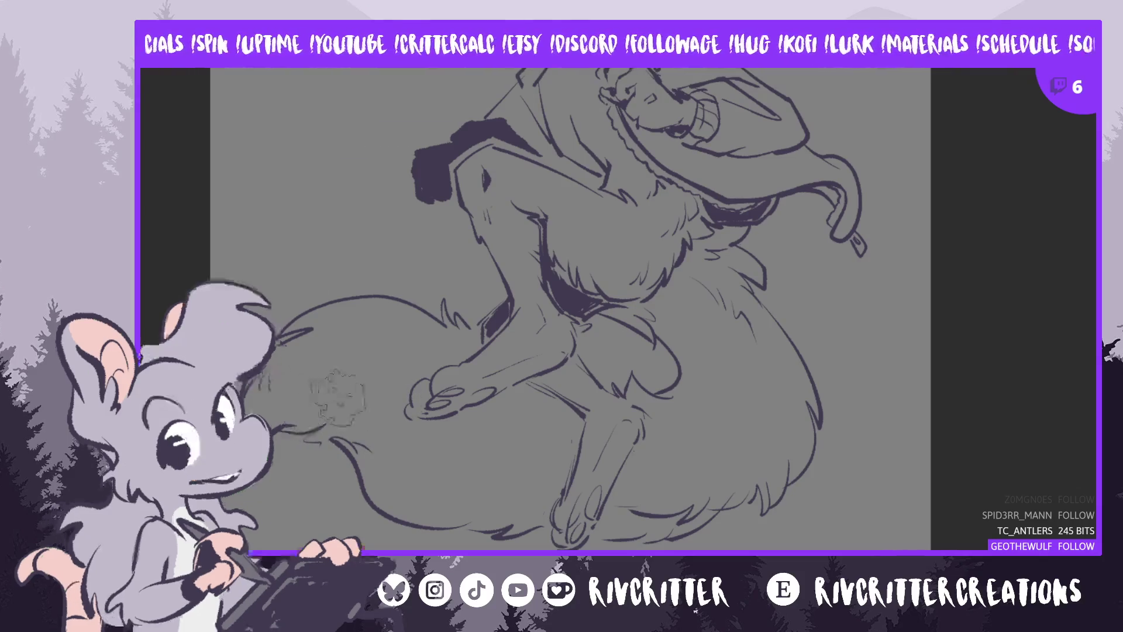
Add fur strokes to the tail and fill the character's mouth with pink
drag(370, 402, 365, 408)
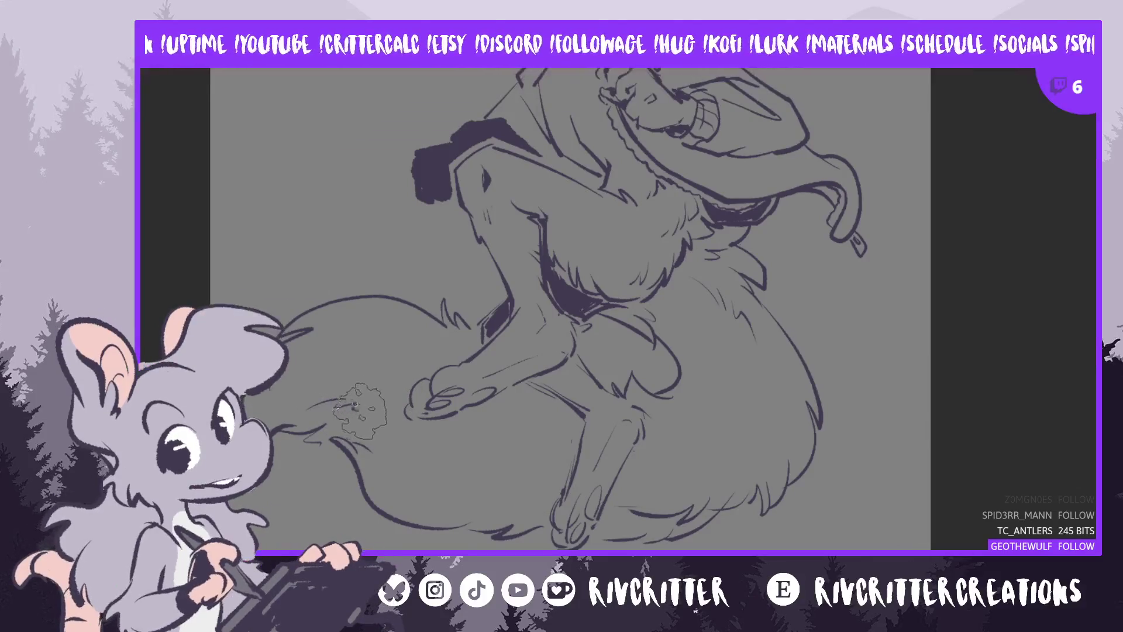
key(m)
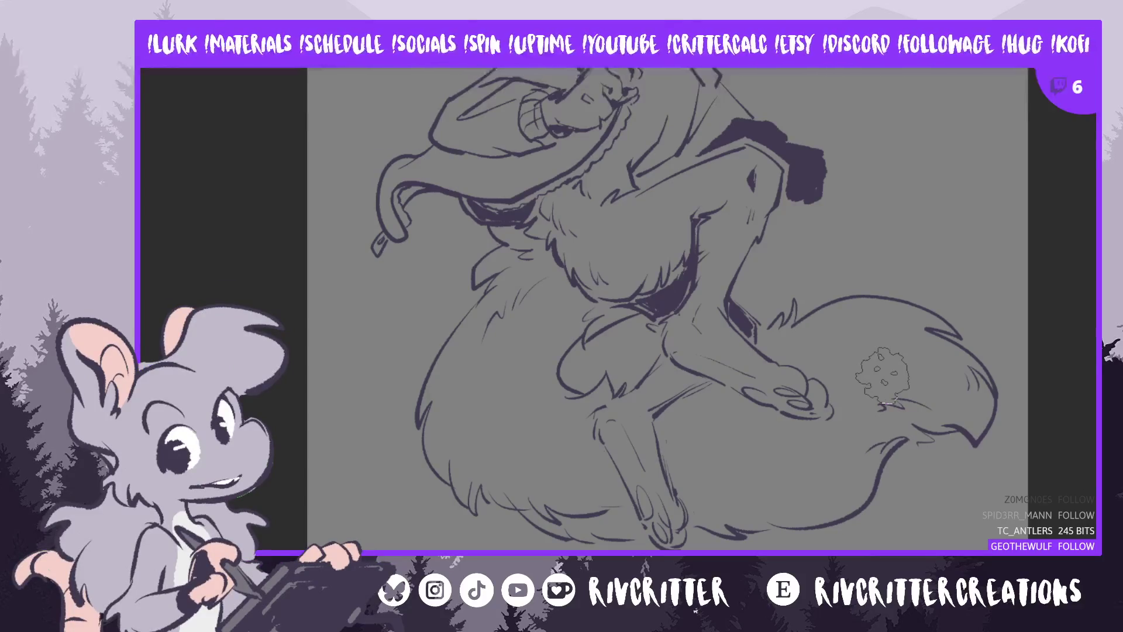
scroll(667, 310, up, 2)
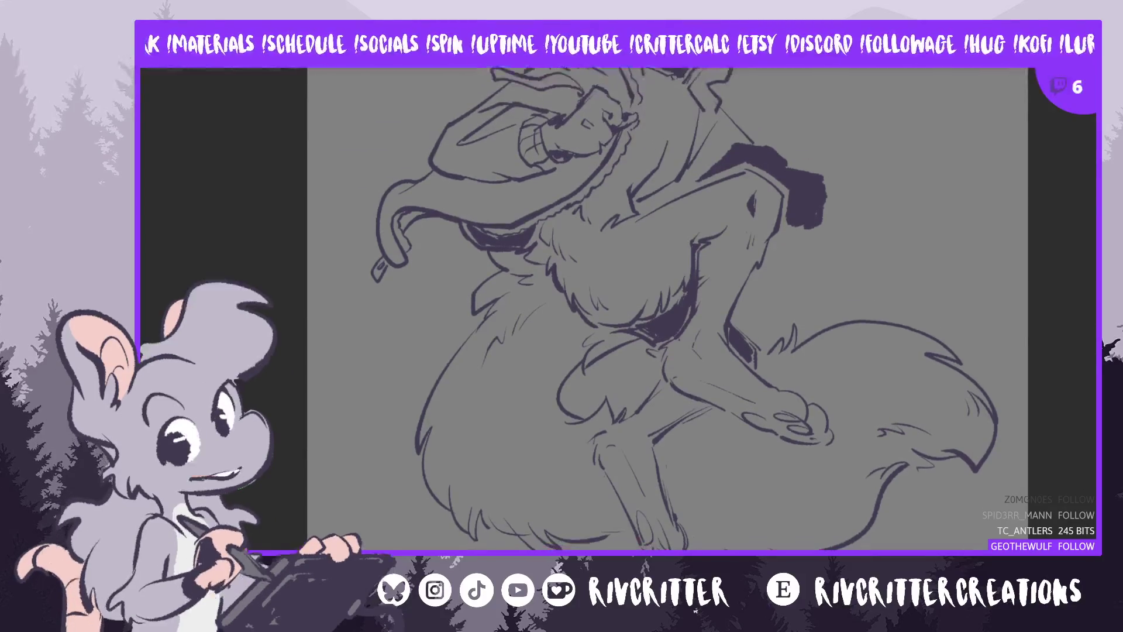
click(556, 155)
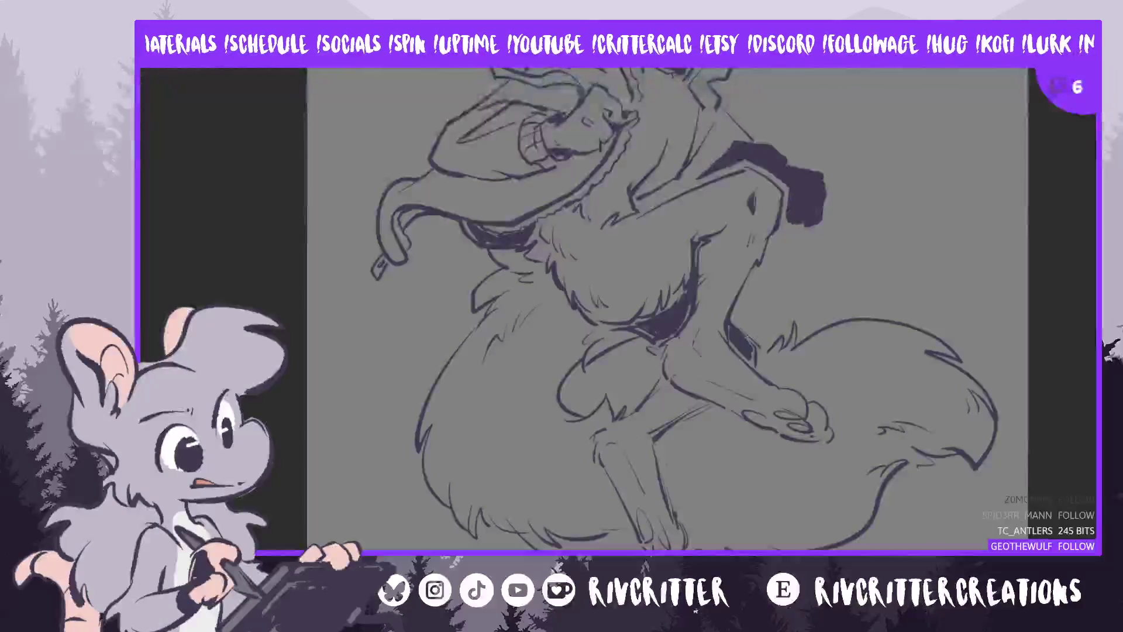
scroll(667, 310, up, 1)
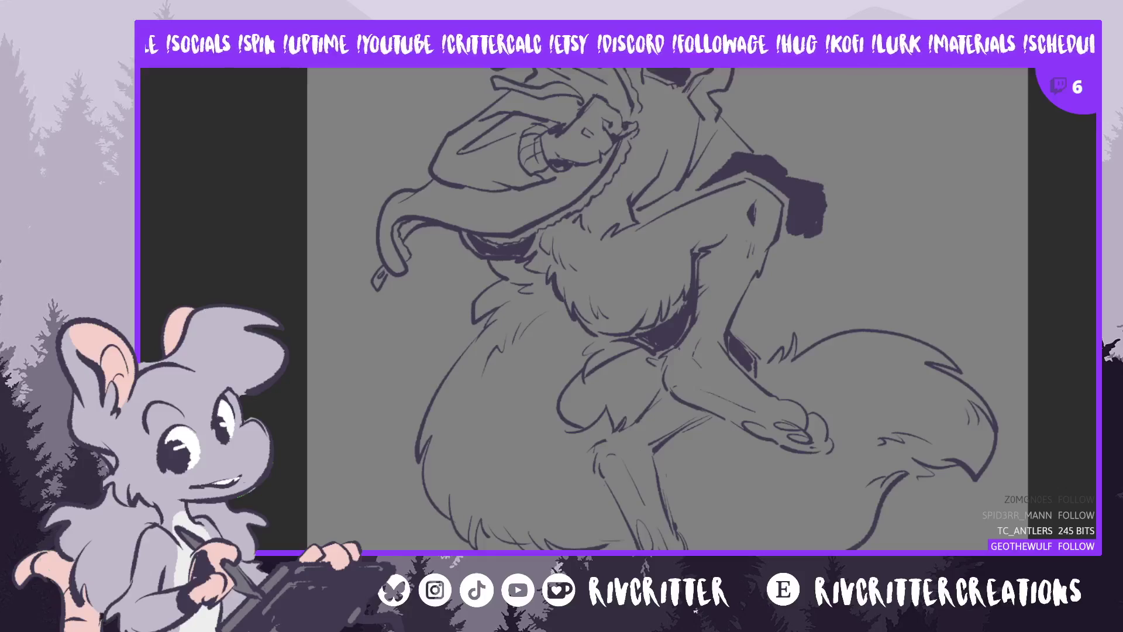
scroll(1026, 351, down, 3)
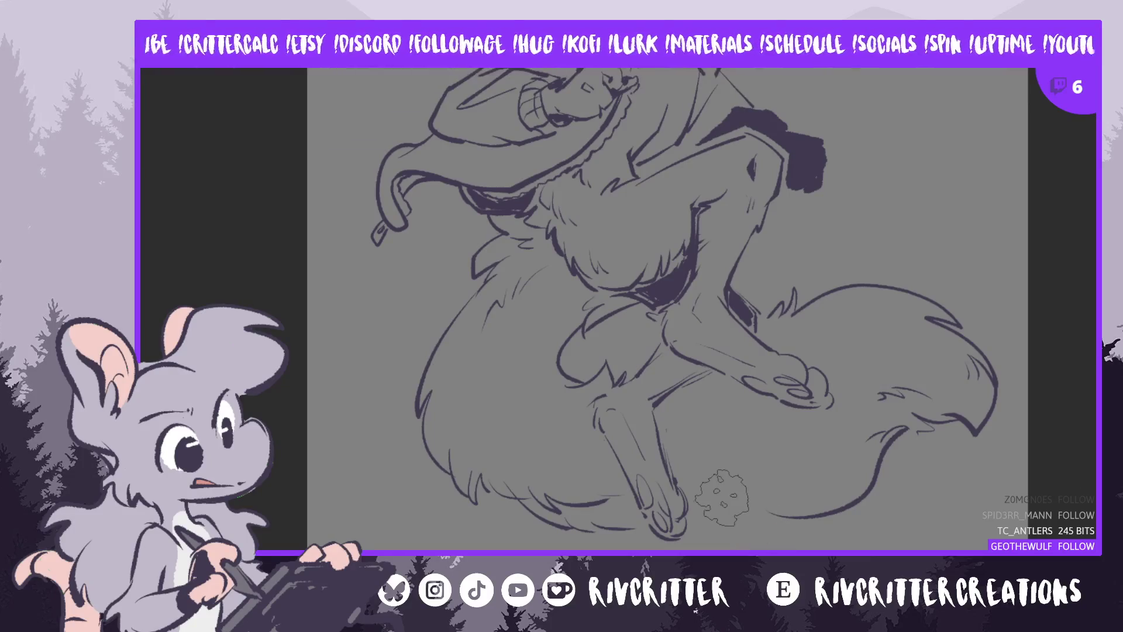
Rework the lower foot lines and draw a curved stroke along the tail's lower edge
drag(722, 497, 667, 509)
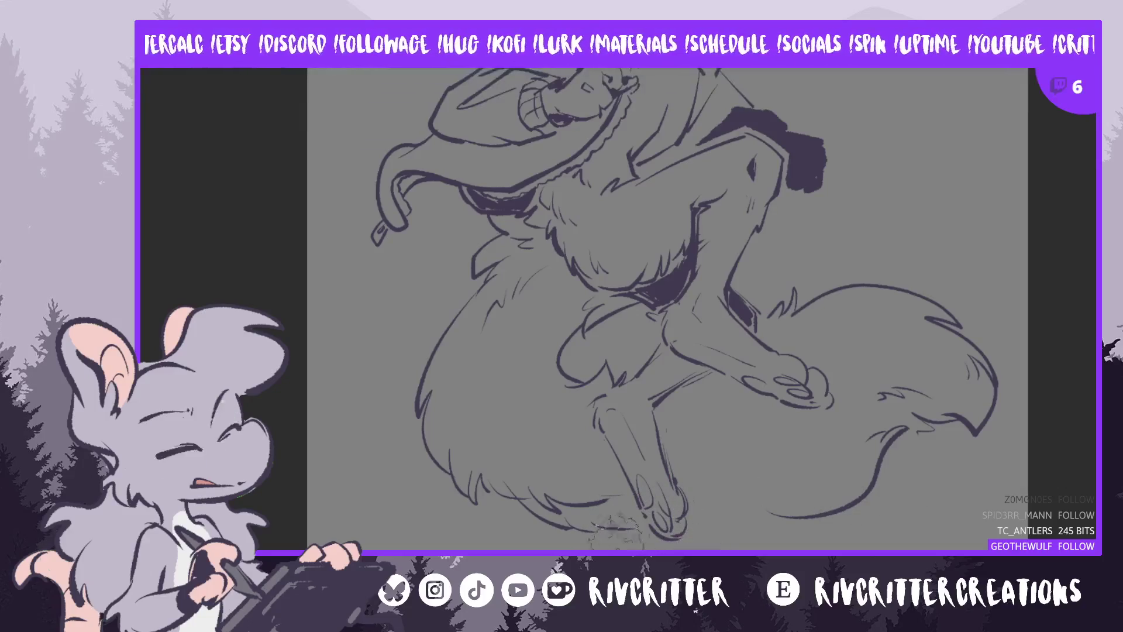
drag(678, 531, 693, 530)
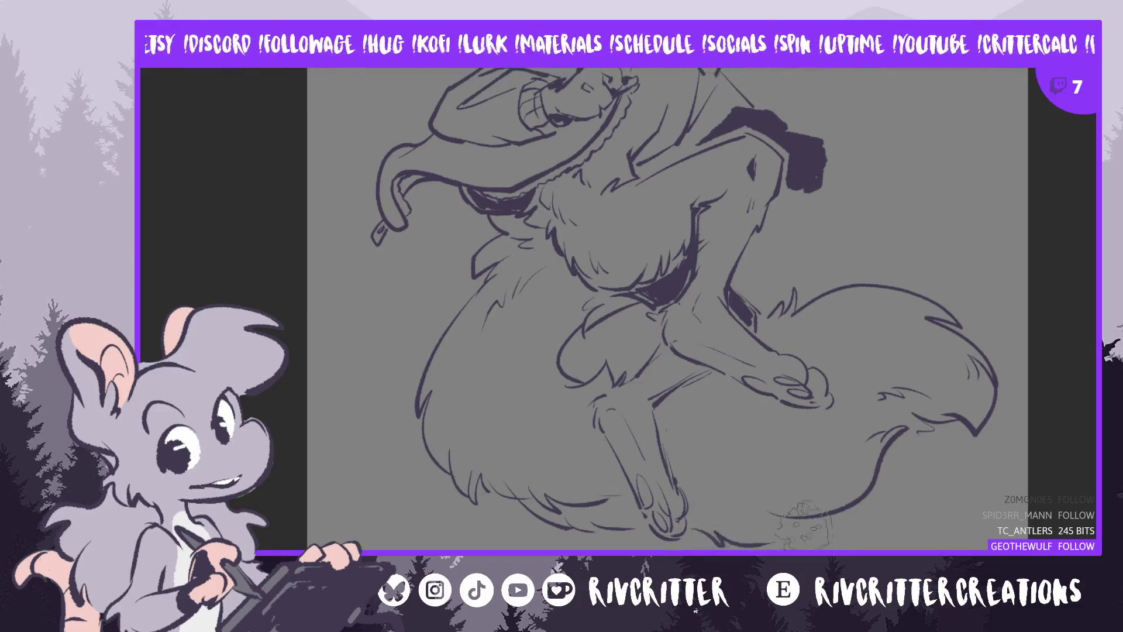
key(h)
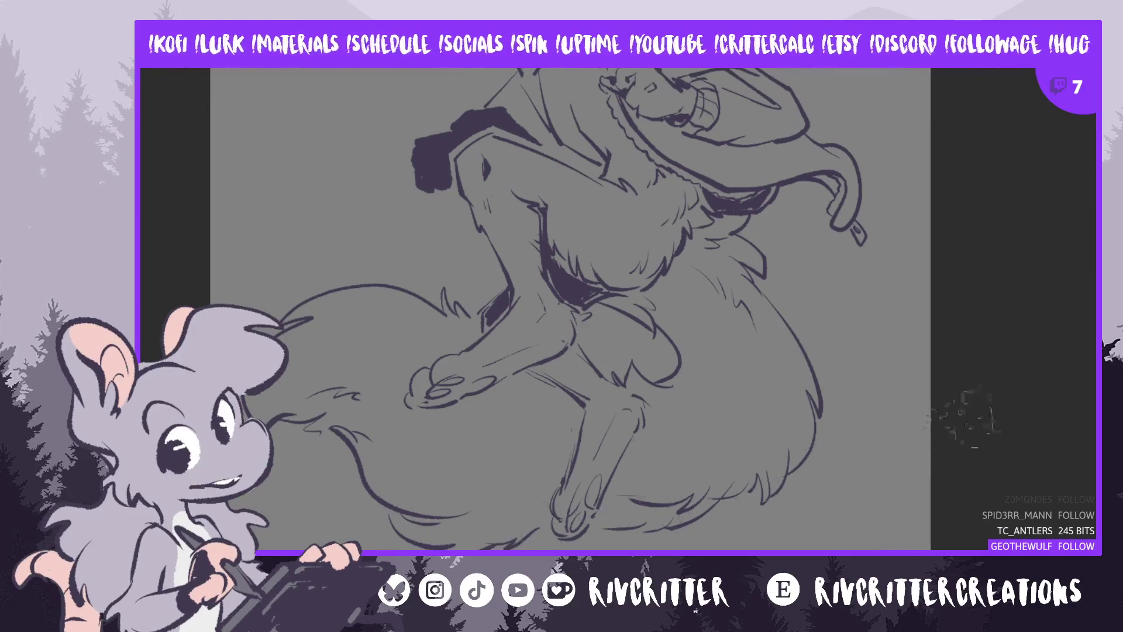
key(m)
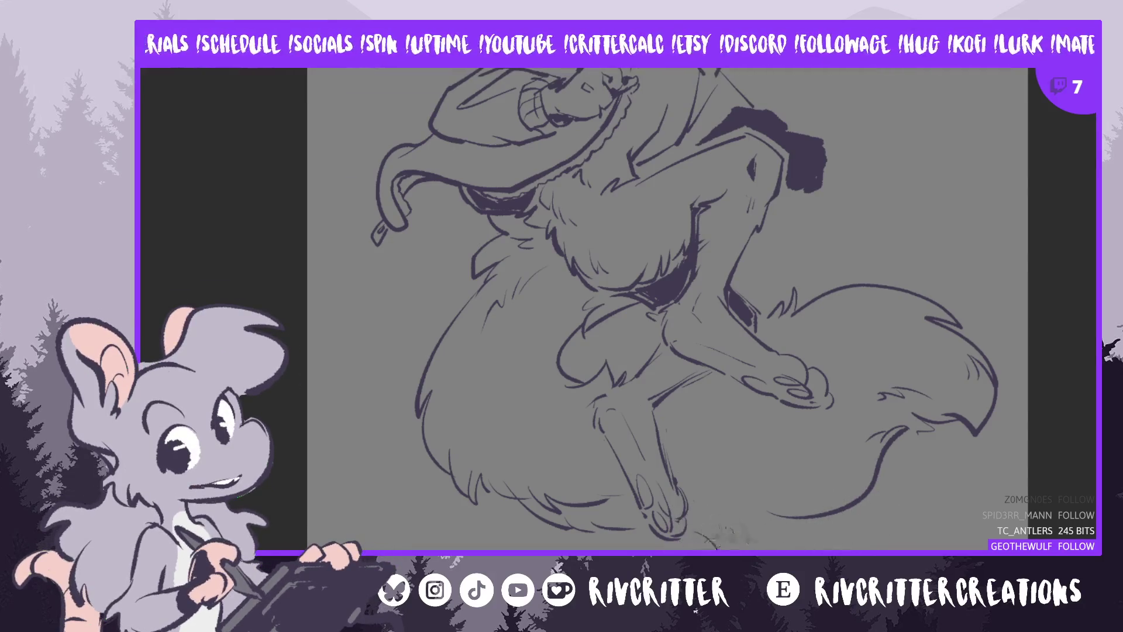
drag(781, 537, 866, 503)
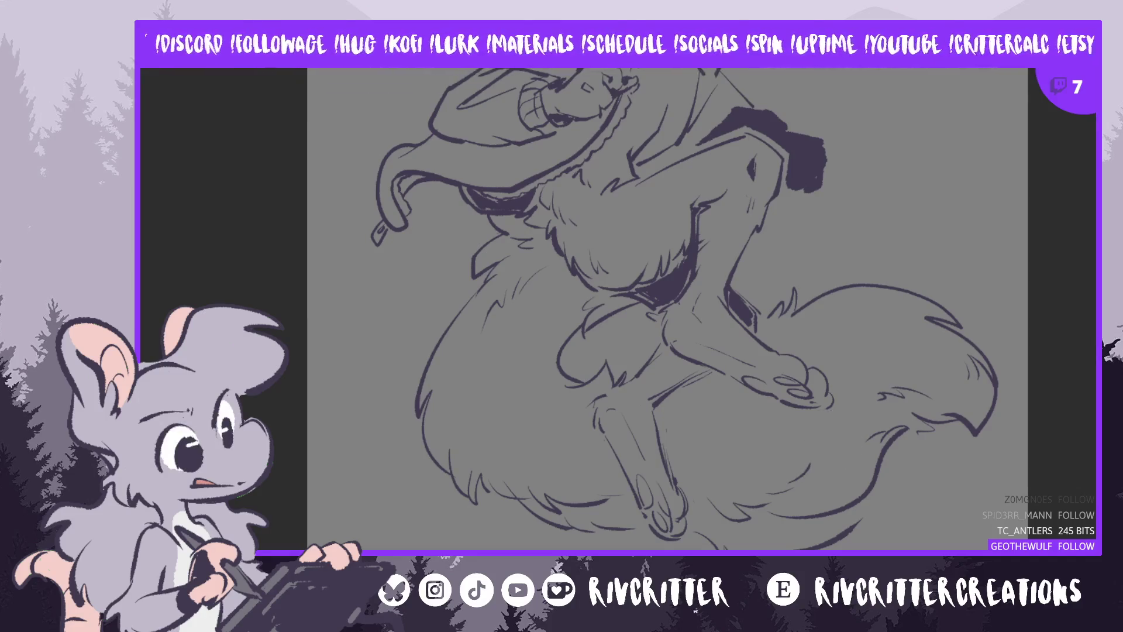
scroll(667, 321, down, 3)
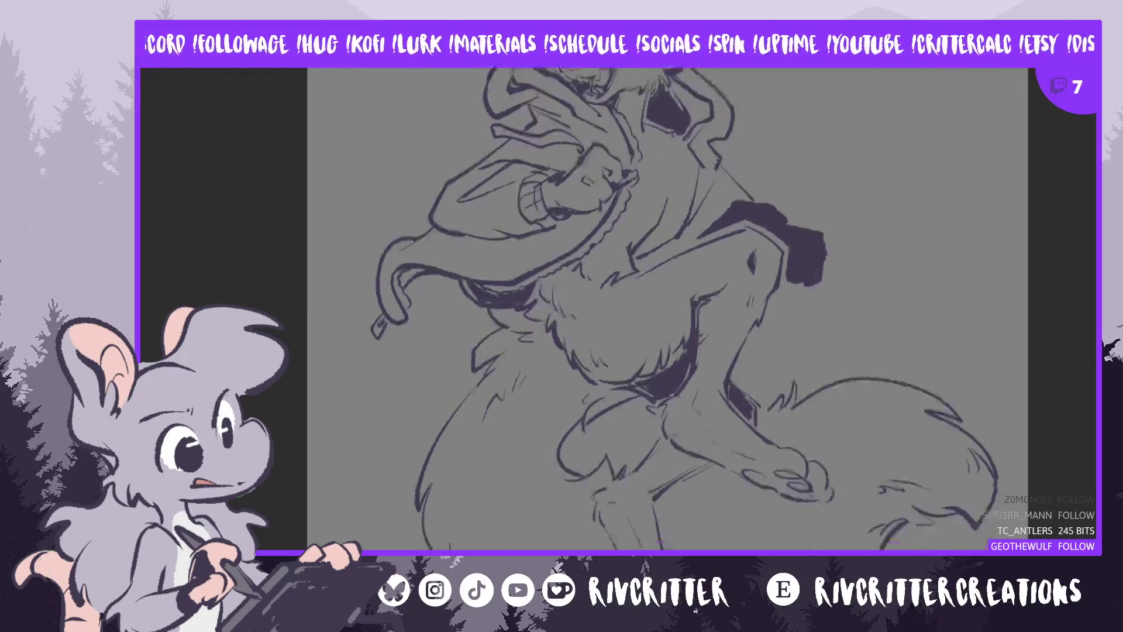
scroll(667, 320, up, 3)
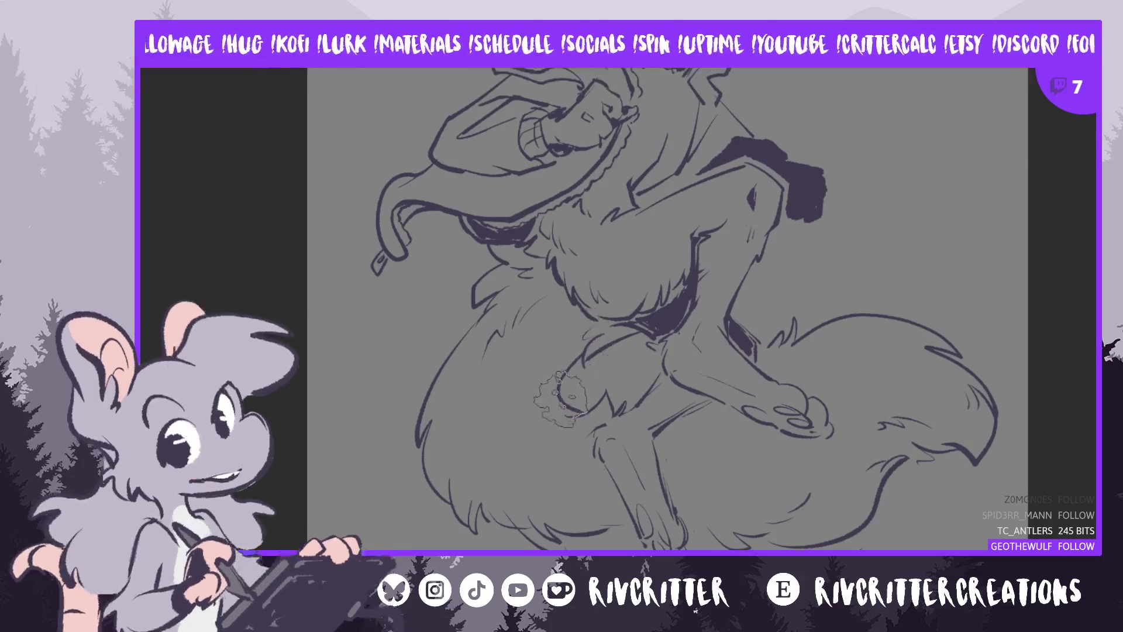
key(m)
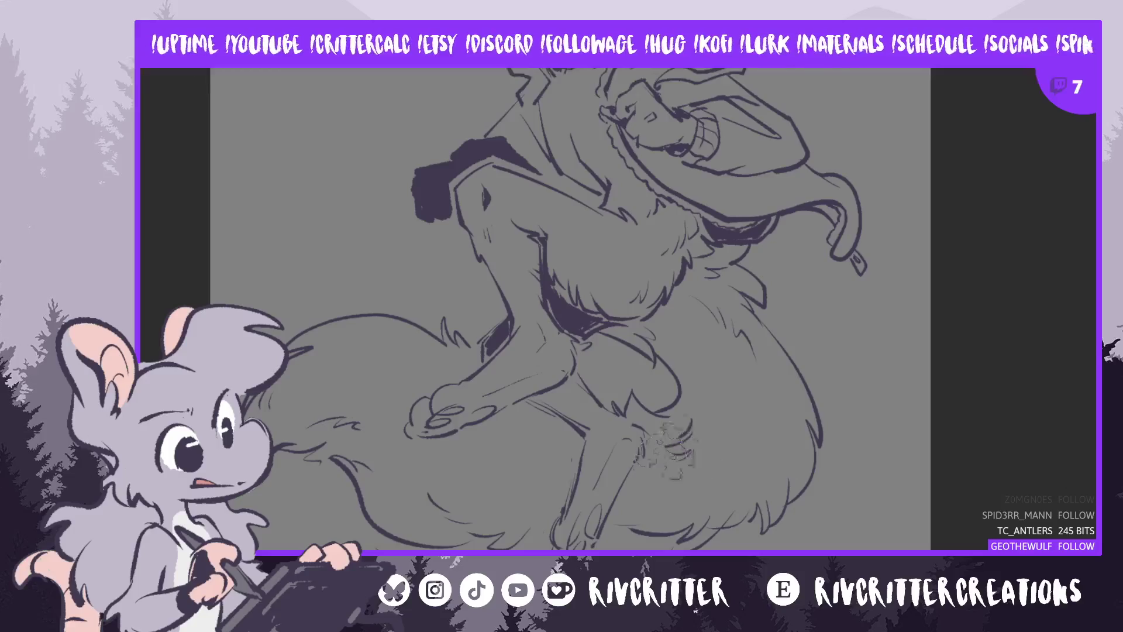
key(h)
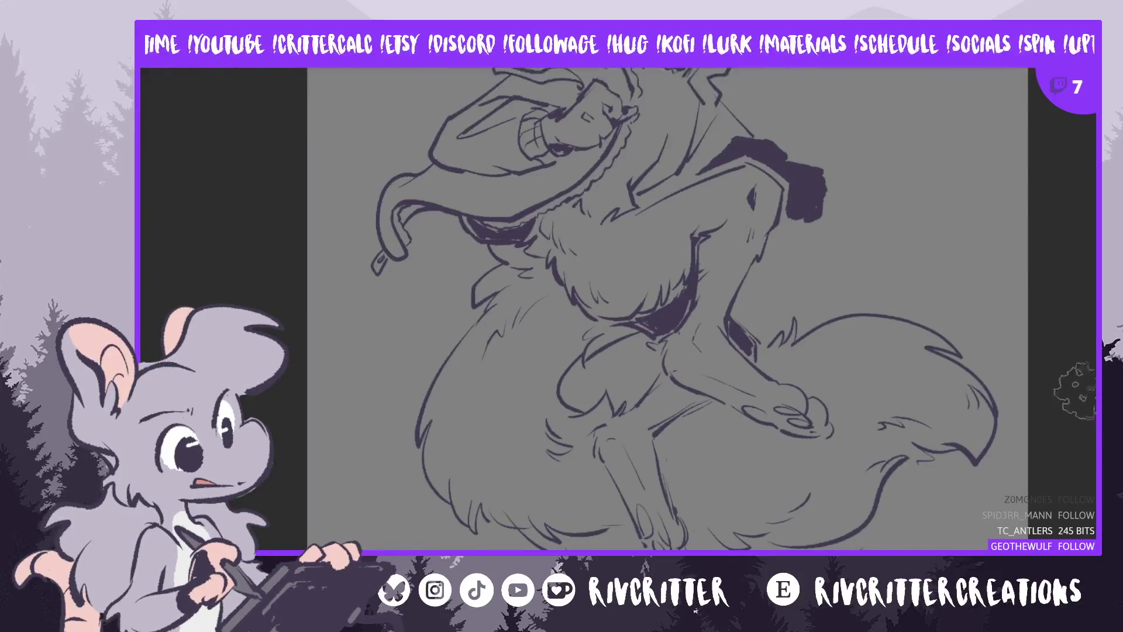
scroll(562, 427, down, 2)
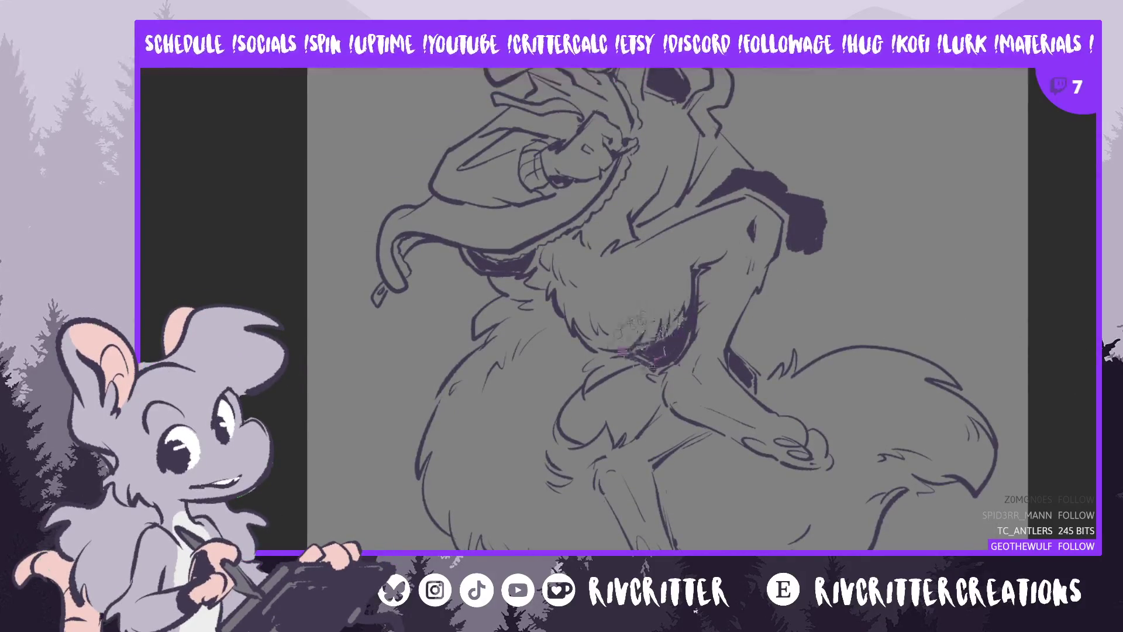
Try moving the dark belly shading patch, then undo the move
drag(643, 336, 644, 348)
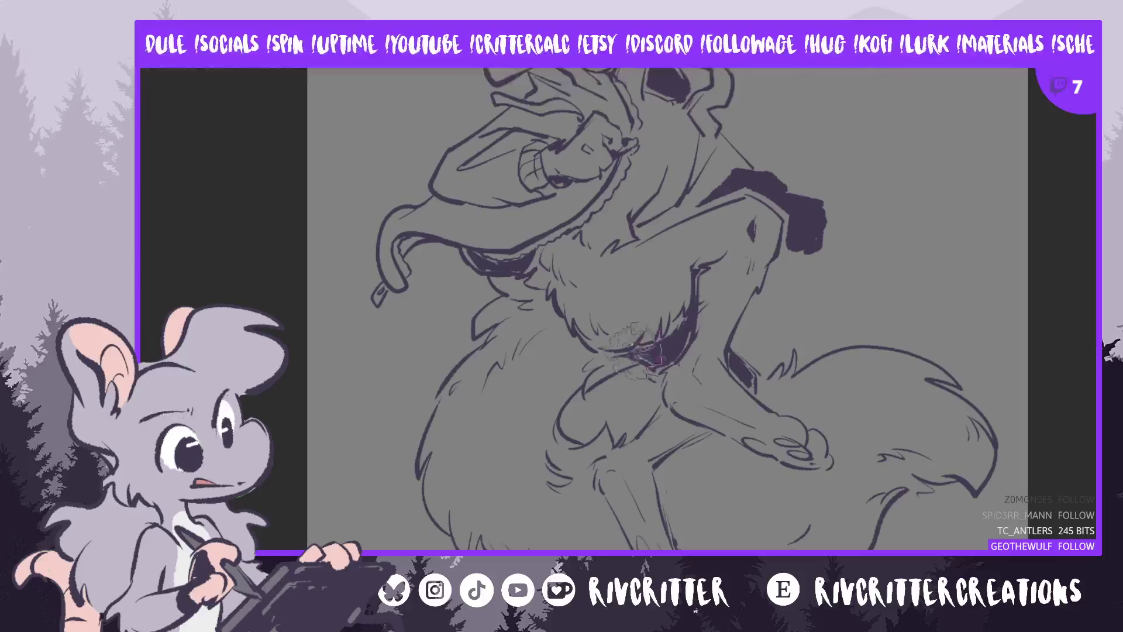
mouse_move(647, 359)
mouse_down()
mouse_move(655, 325)
mouse_move(678, 316)
mouse_up()
key(ctrl+z)
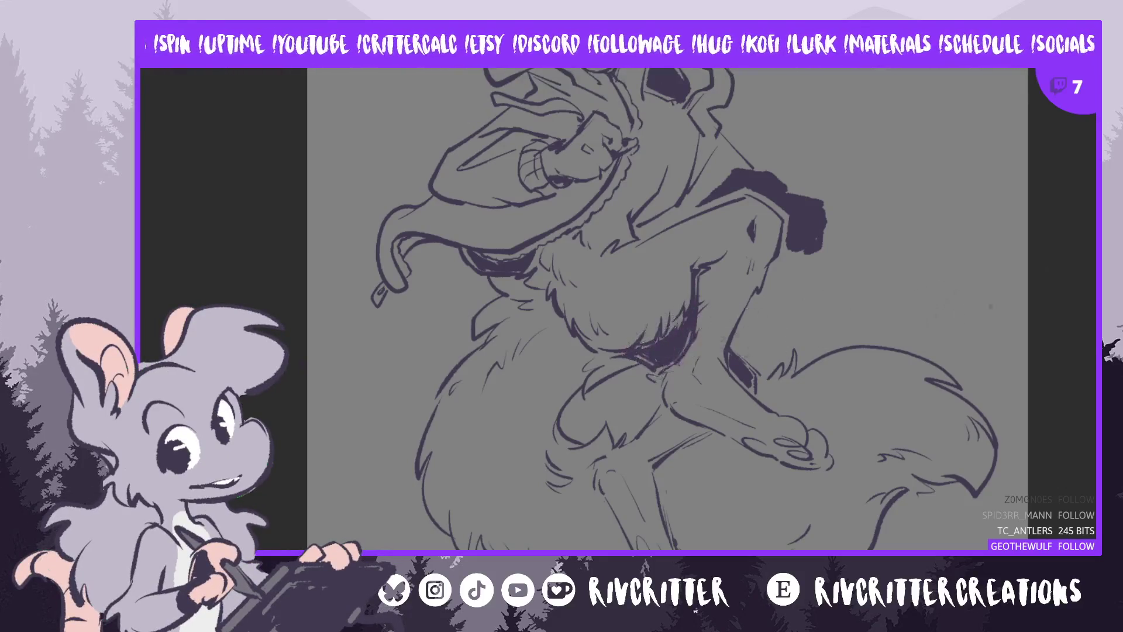
key(m)
Extend the dark shading further beneath the chest
drag(602, 287, 599, 337)
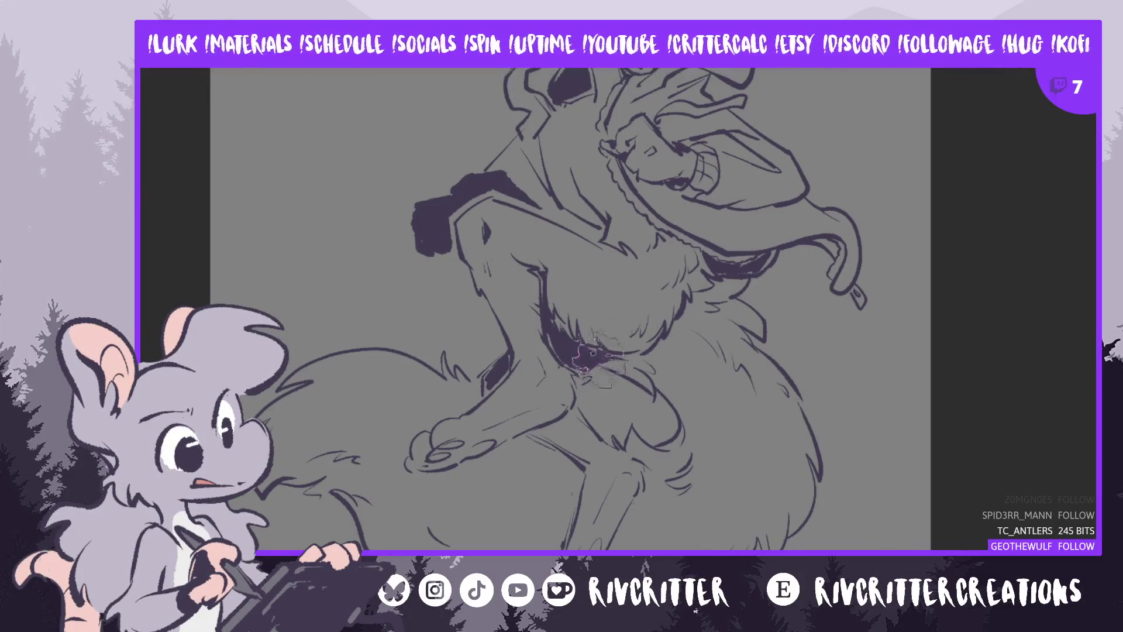
drag(590, 354, 631, 366)
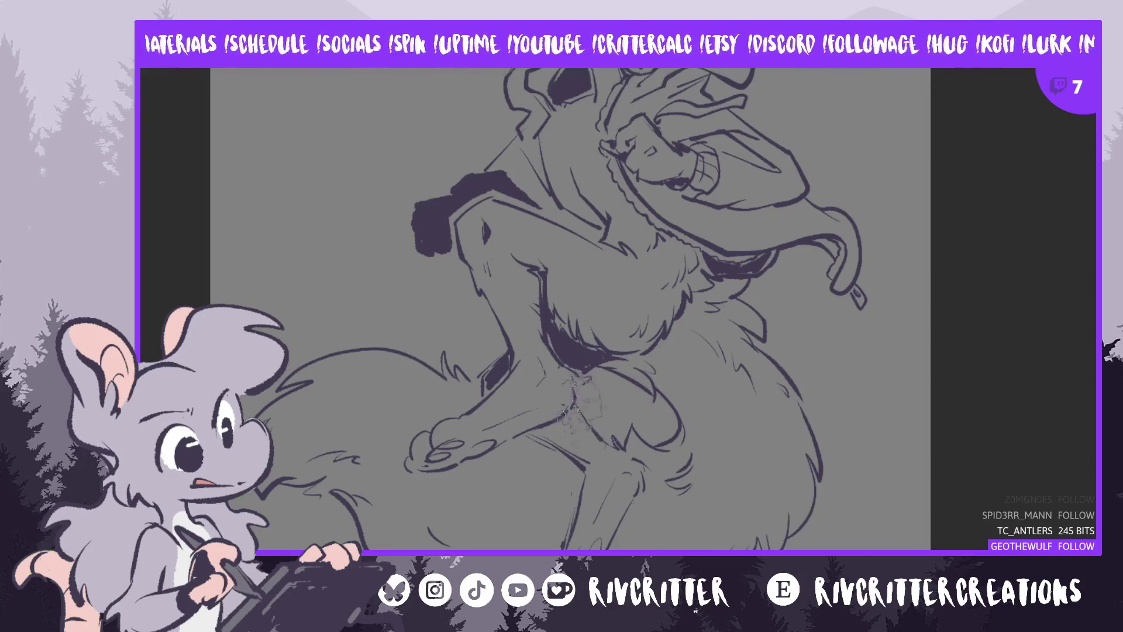
scroll(543, 410, down, 2)
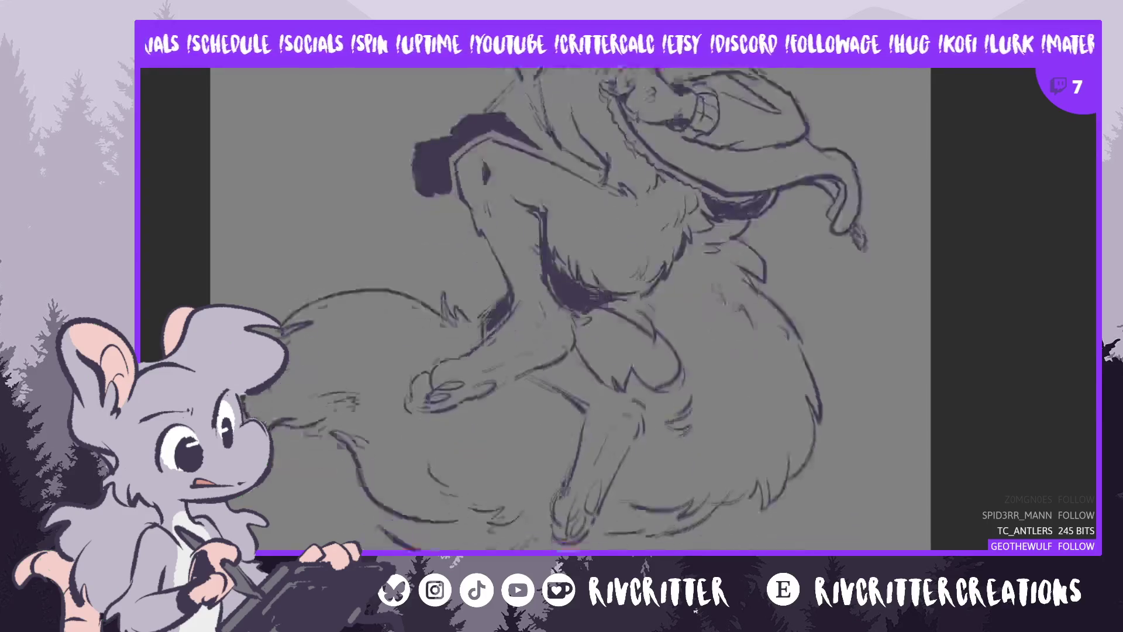
scroll(543, 409, down, 2)
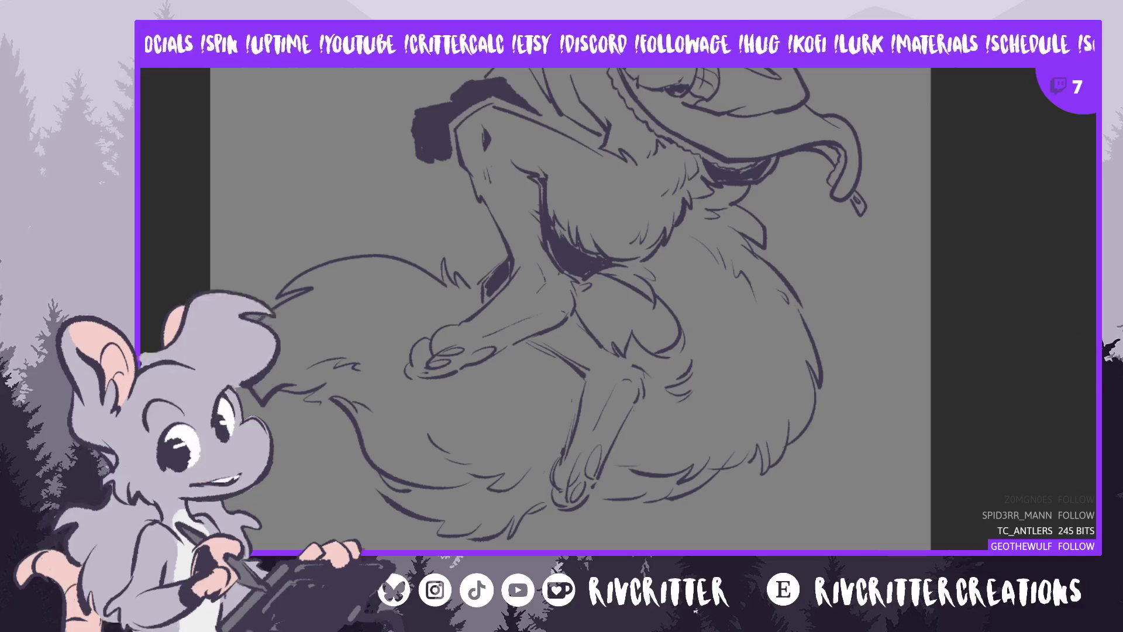
scroll(571, 310, up, 3)
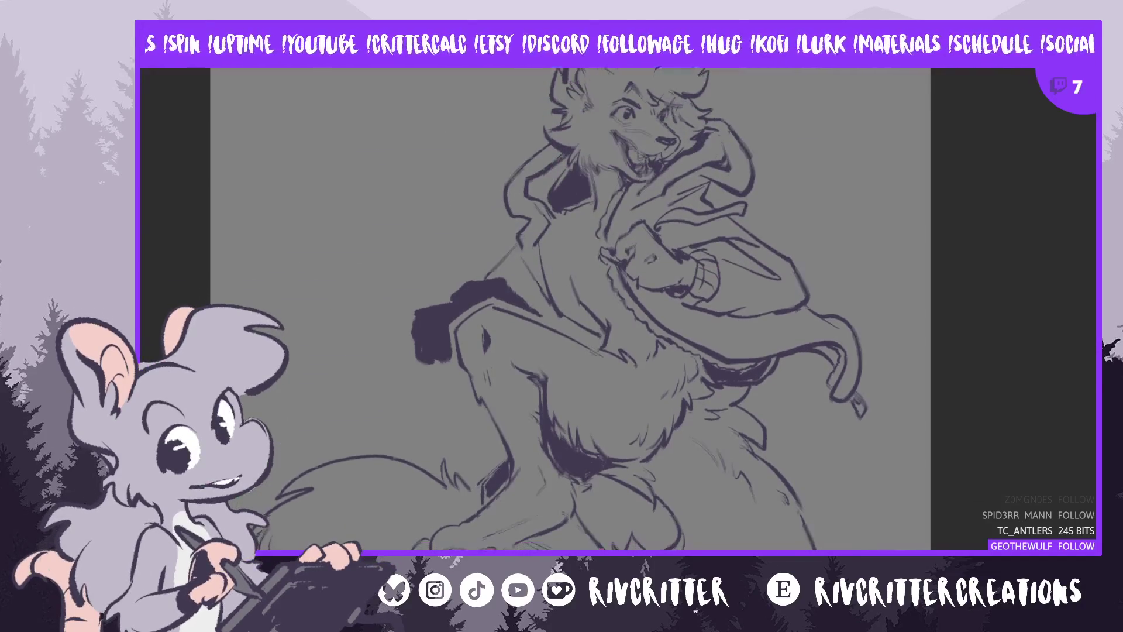
Select the cookie sketch beside the raised hand and shift it up and to the right
scroll(571, 310, up, 1)
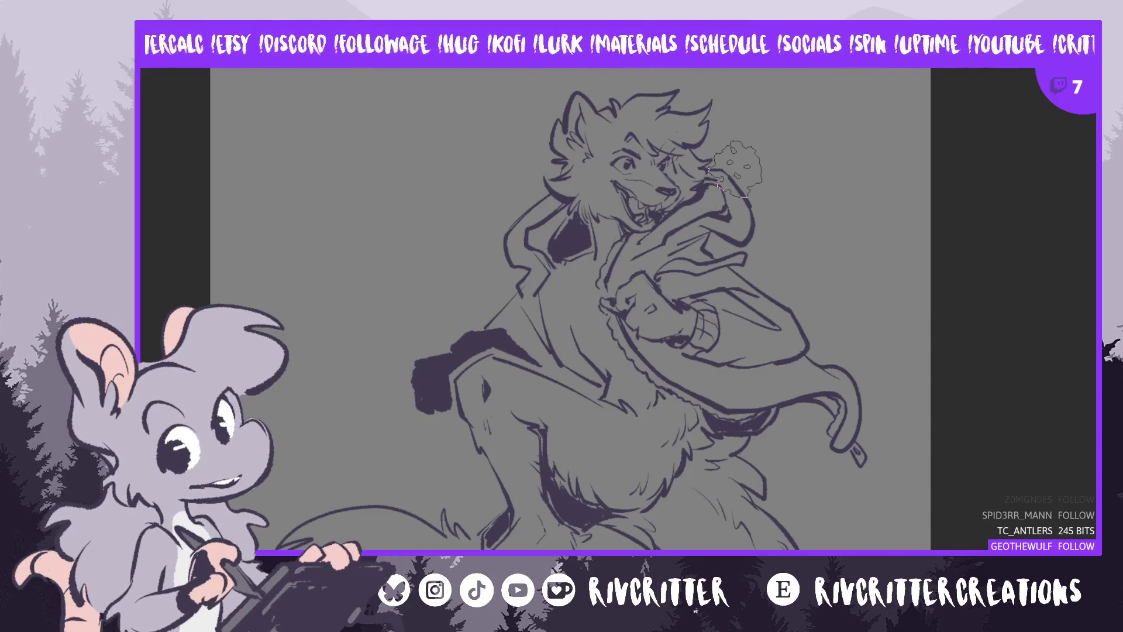
drag(737, 170, 745, 173)
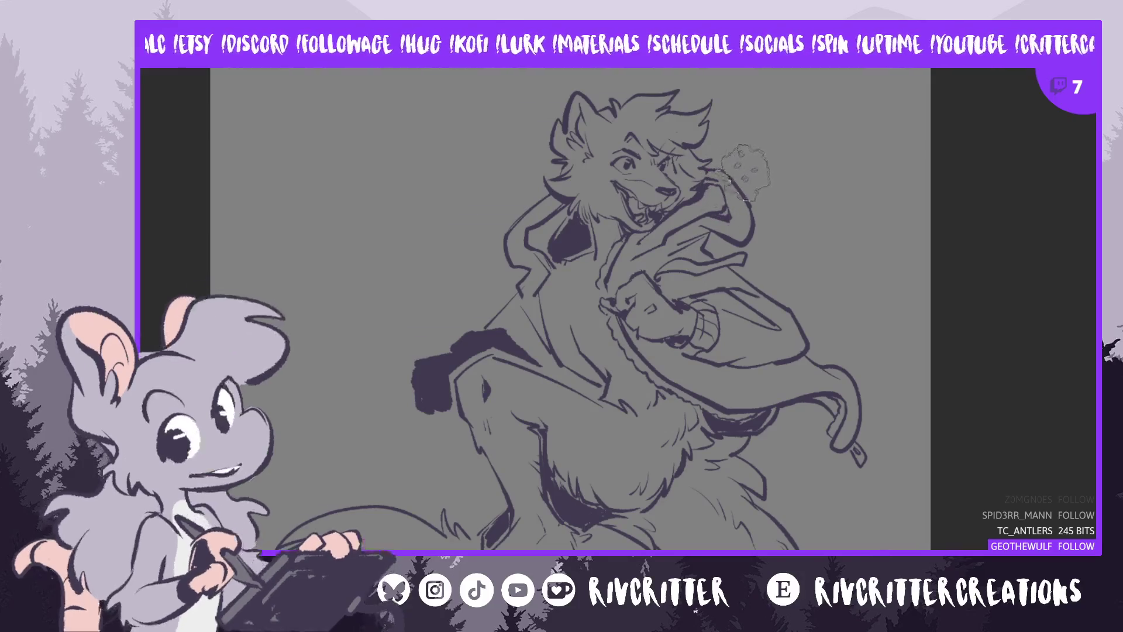
drag(744, 173, 732, 165)
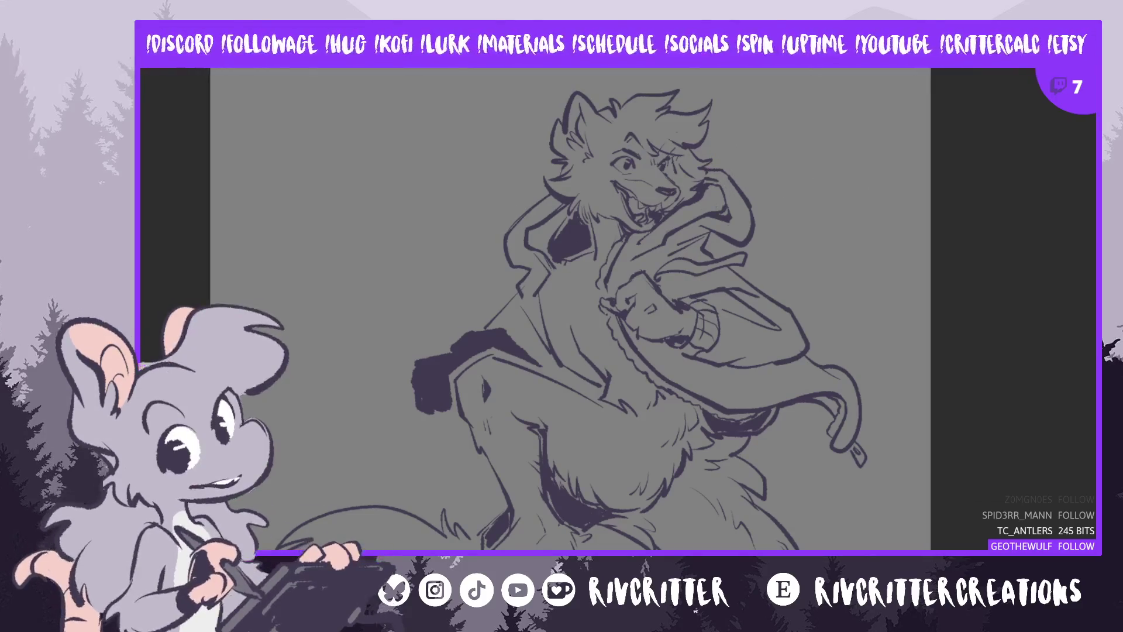
key(m)
scroll(599, 308, down, 1)
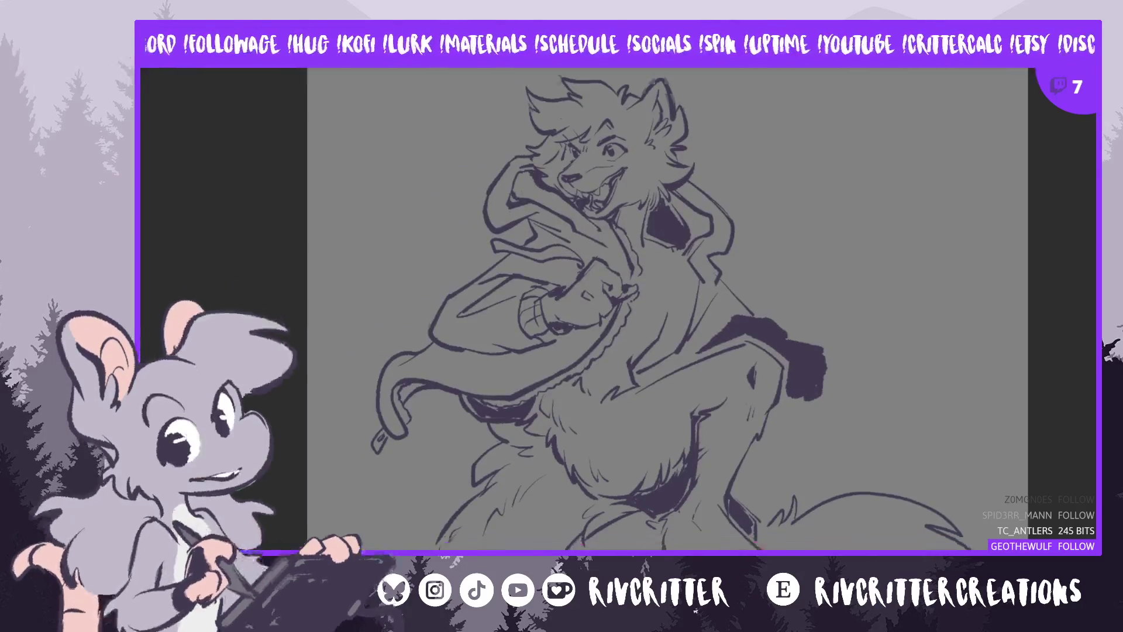
mouse_move(529, 149)
mouse_down()
mouse_move(520, 196)
mouse_move(492, 176)
mouse_up()
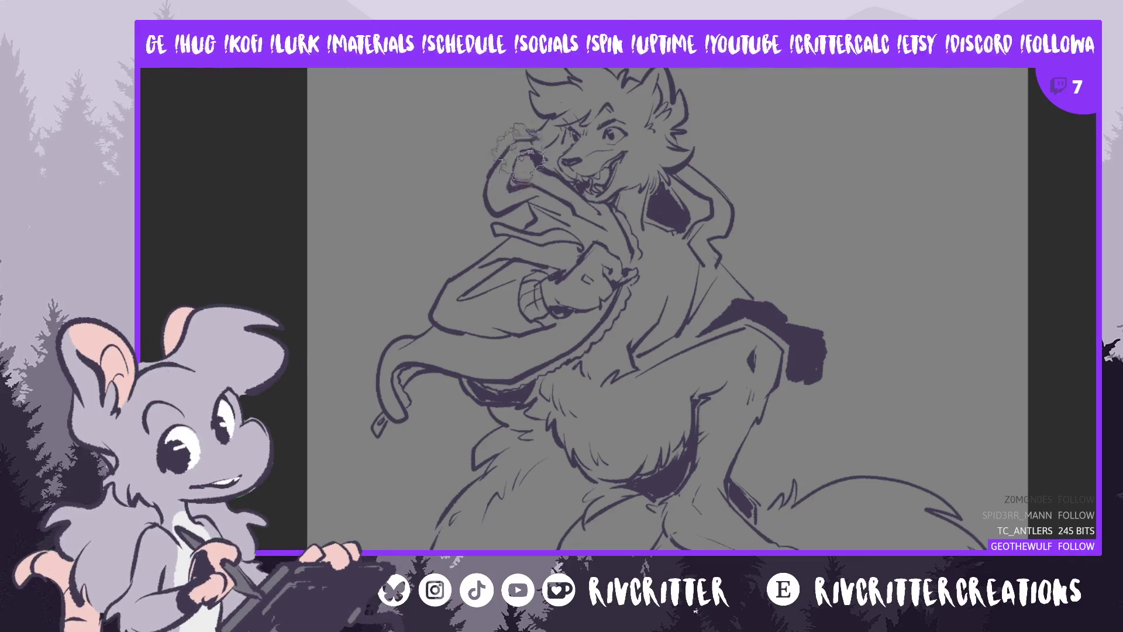
drag(518, 158, 690, 130)
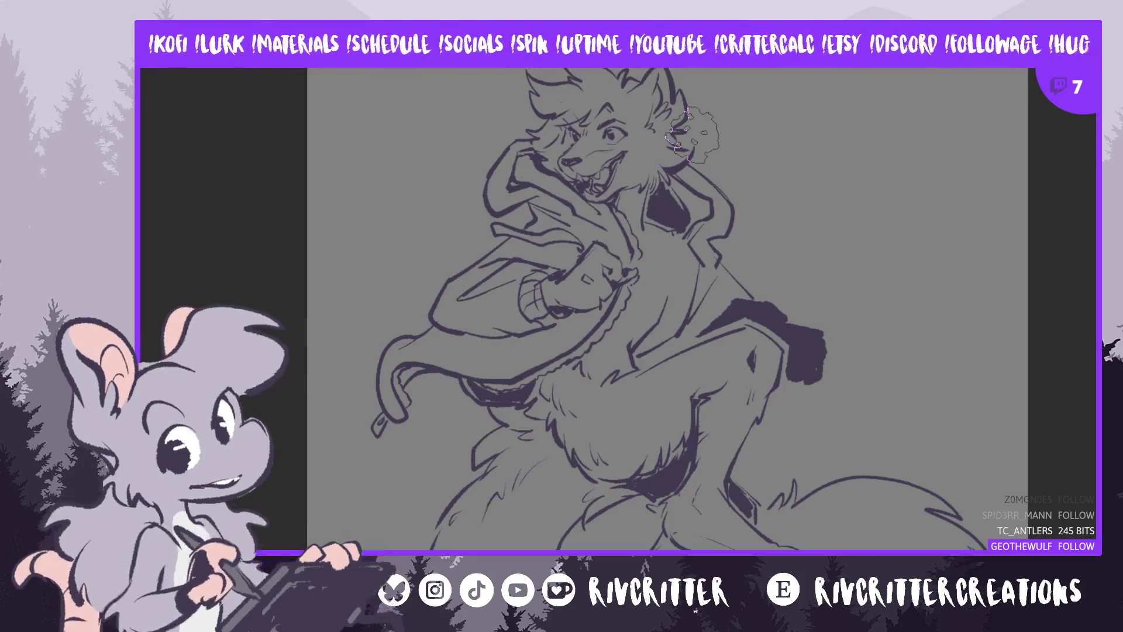
Move the ear doodle onto the coat shoulder, delete it, then select the chest's dark patch
key(Delete)
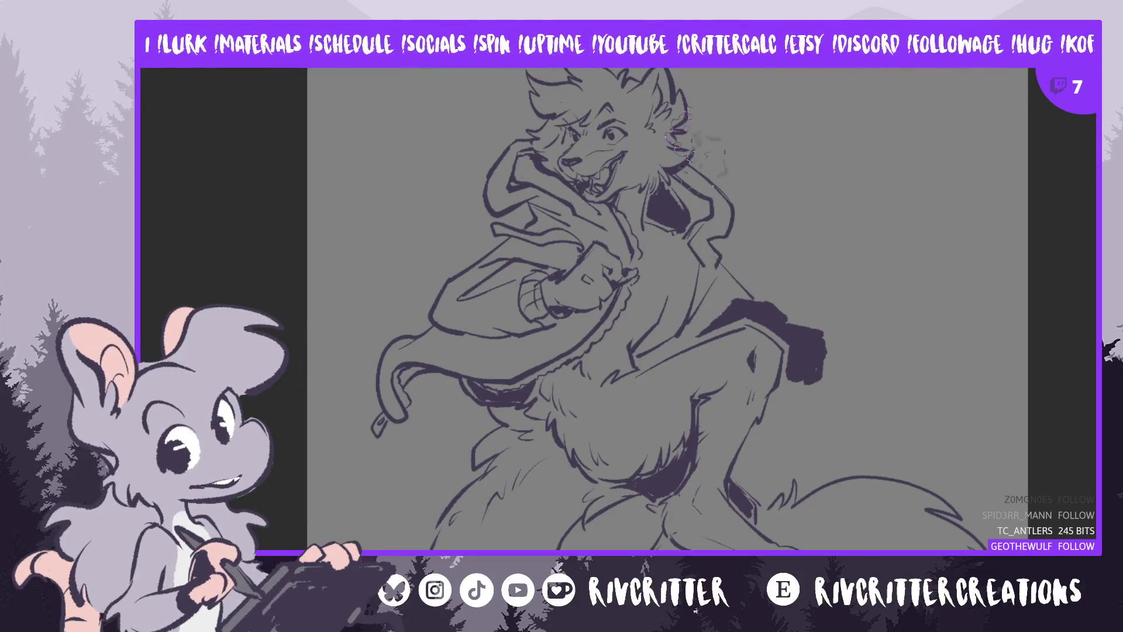
drag(763, 170, 697, 219)
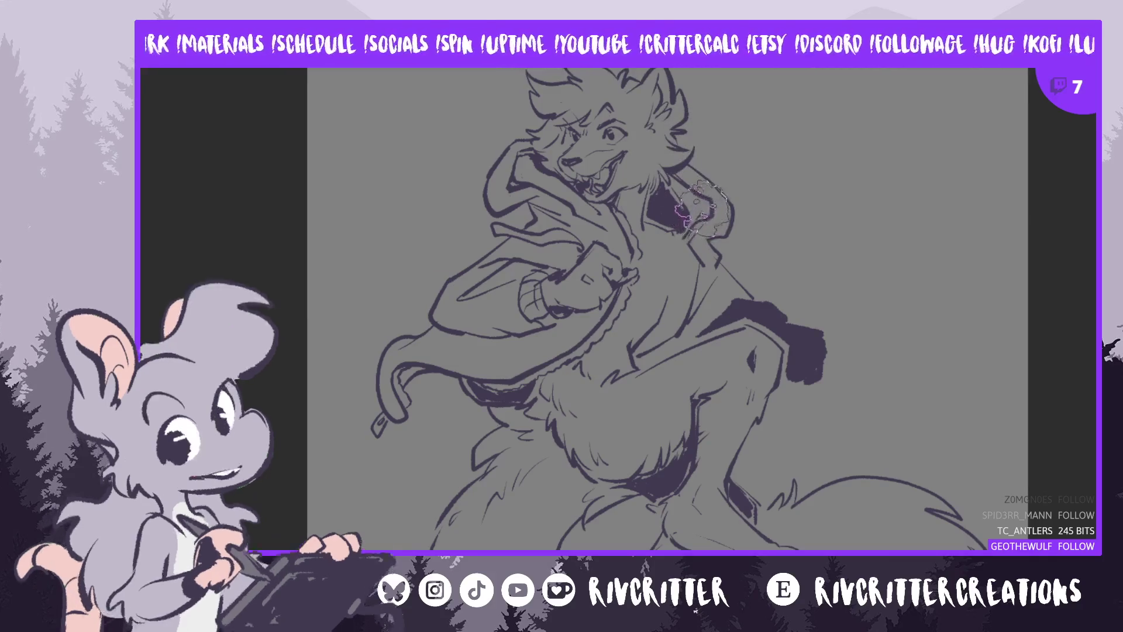
drag(696, 219, 705, 208)
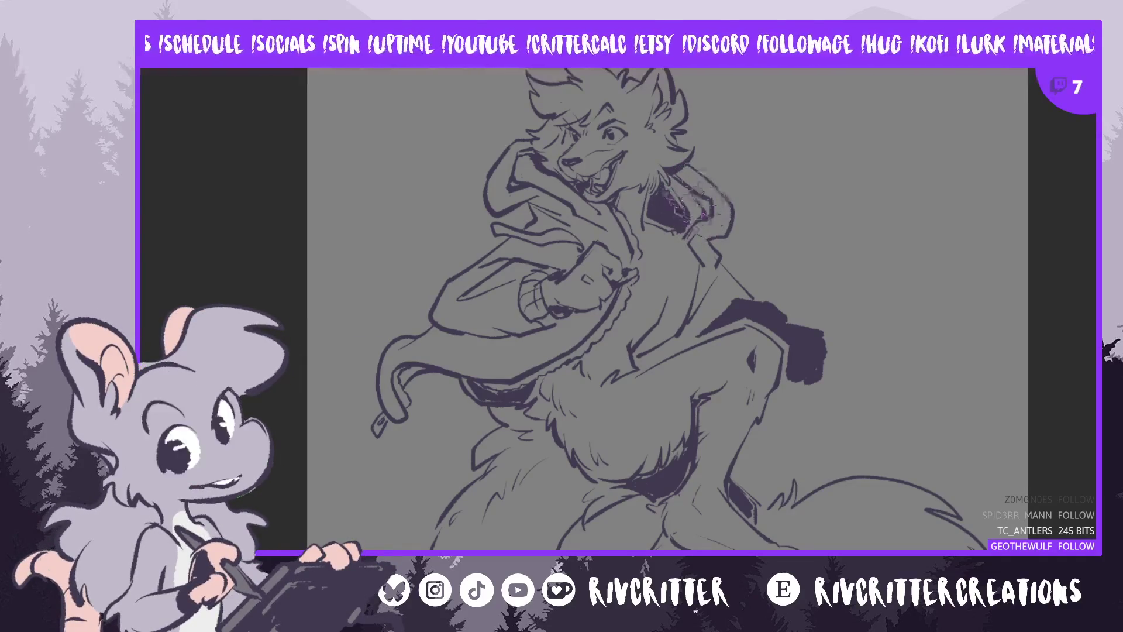
drag(705, 207, 707, 214)
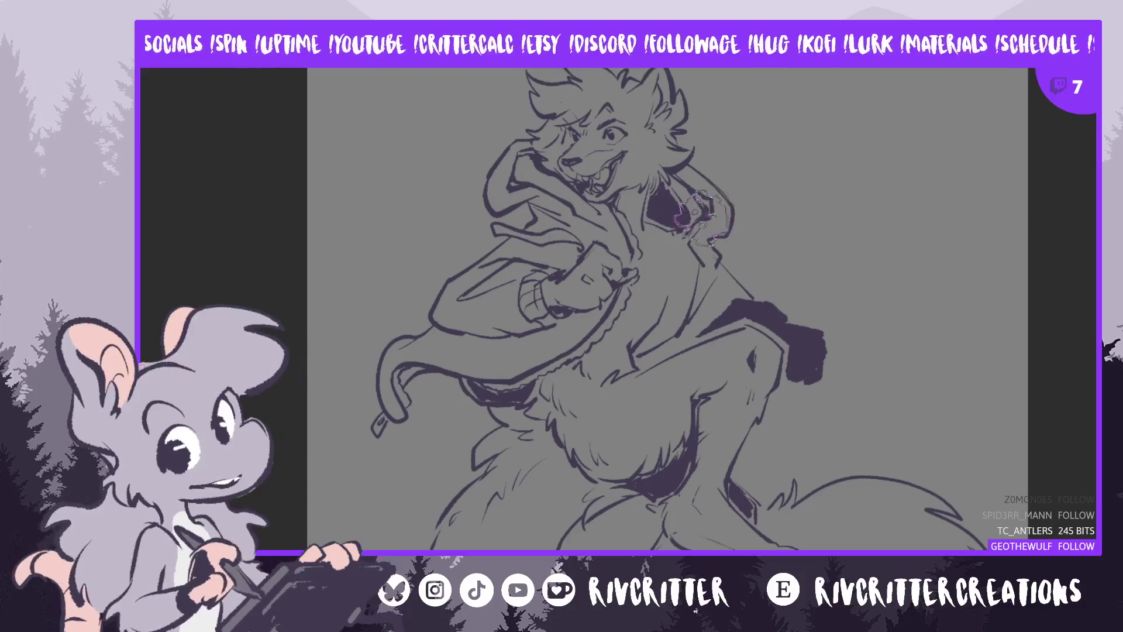
key(ctrl+y)
drag(691, 219, 687, 246)
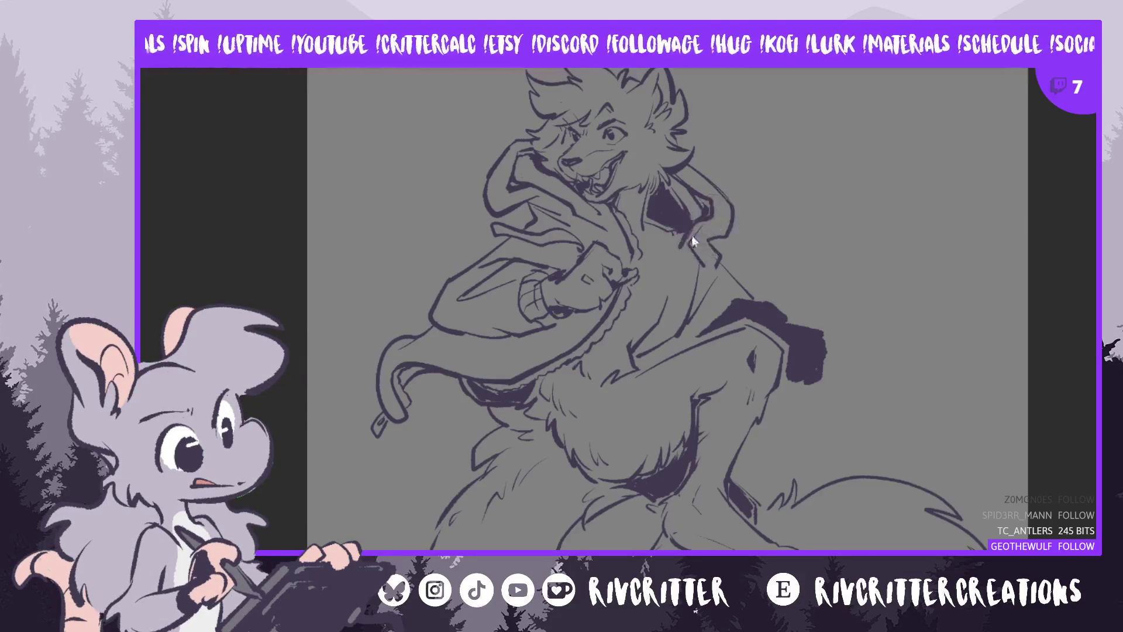
key(ctrl+z)
key(ctrl+y)
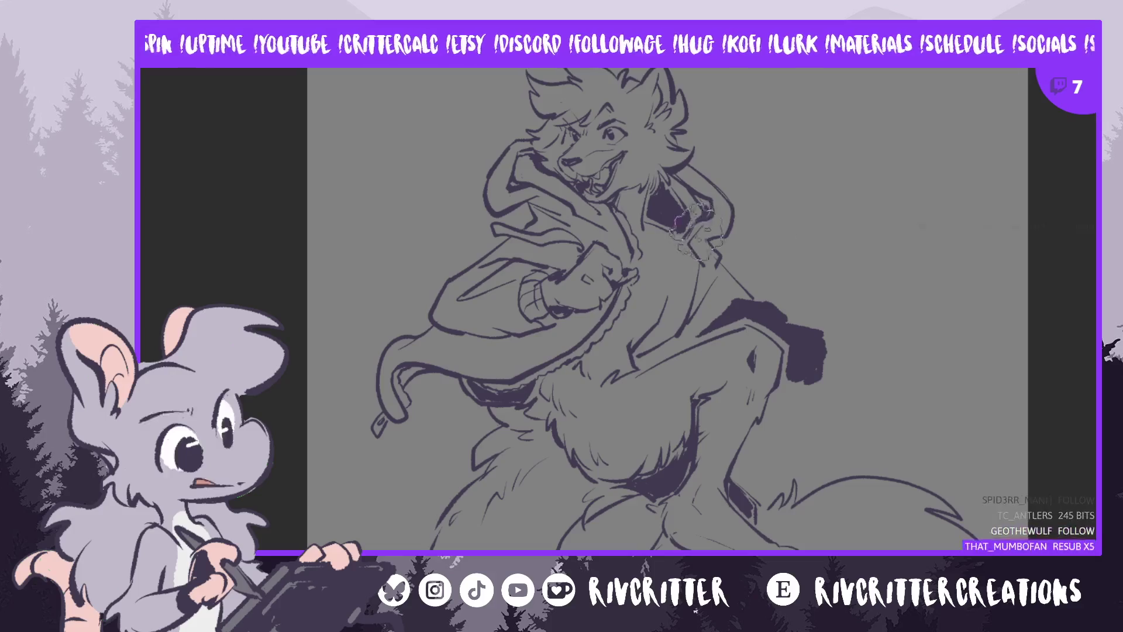
mouse_move(691, 223)
mouse_down()
mouse_move(709, 197)
mouse_move(690, 225)
mouse_up()
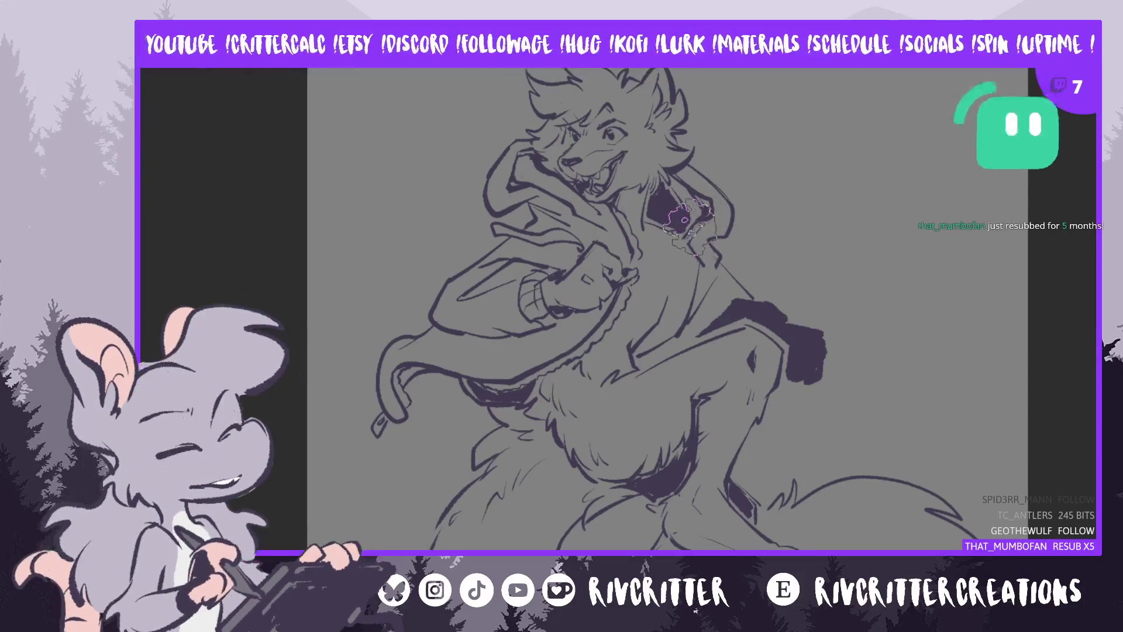
key(Delete)
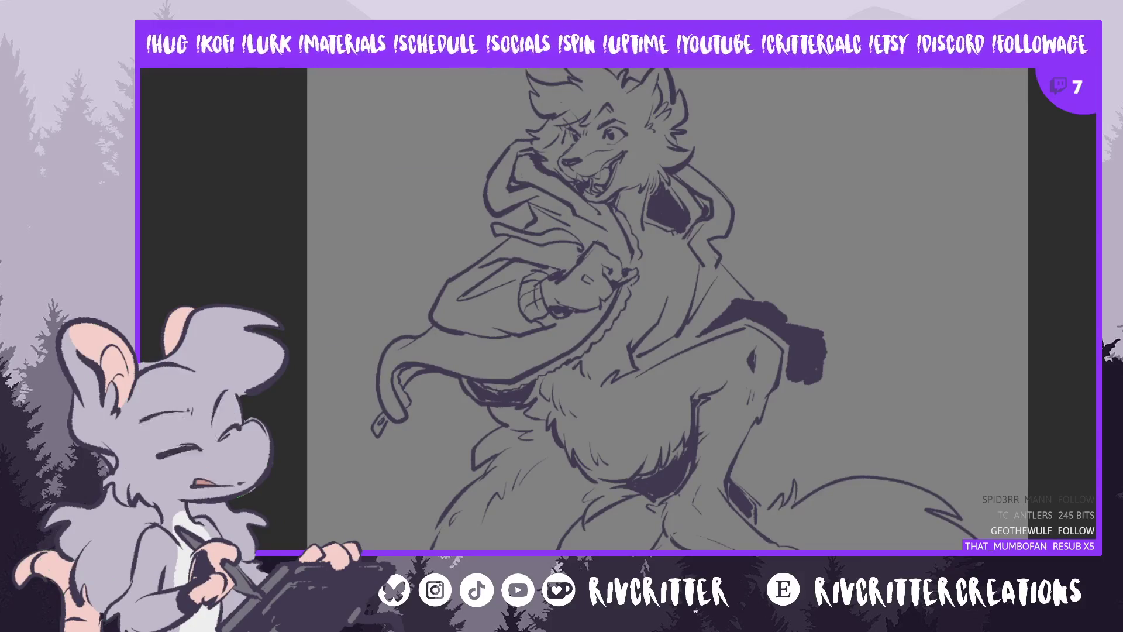
drag(669, 213, 699, 257)
Deselect the chest patch and zoom out to fit the whole figure over the rough sketch
key(ctrl+d)
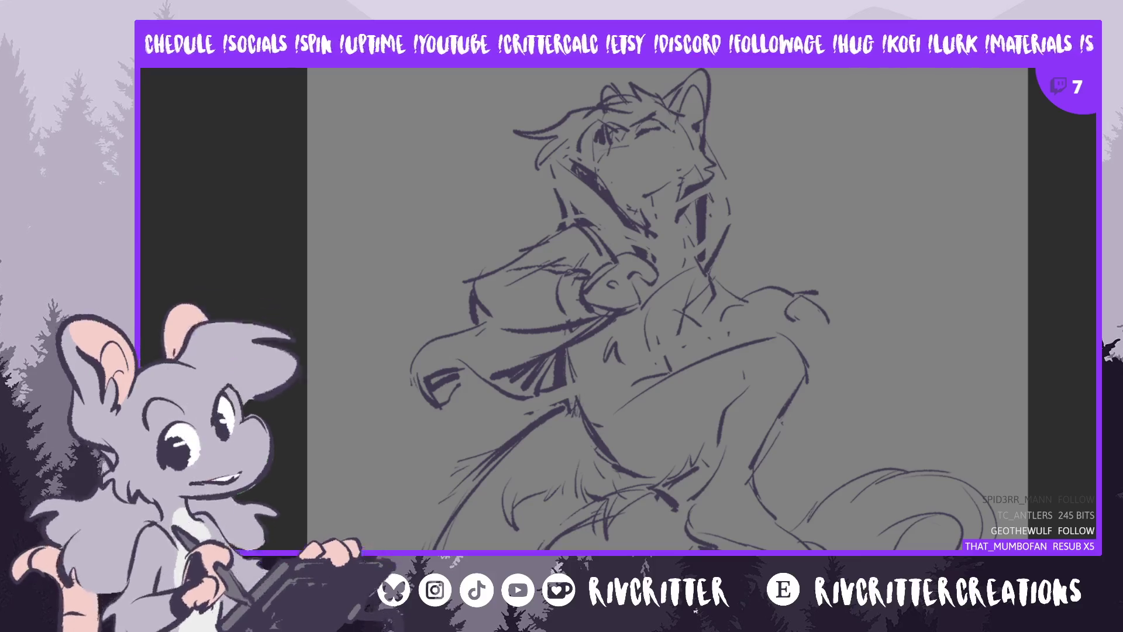
scroll(952, 268, down, 10)
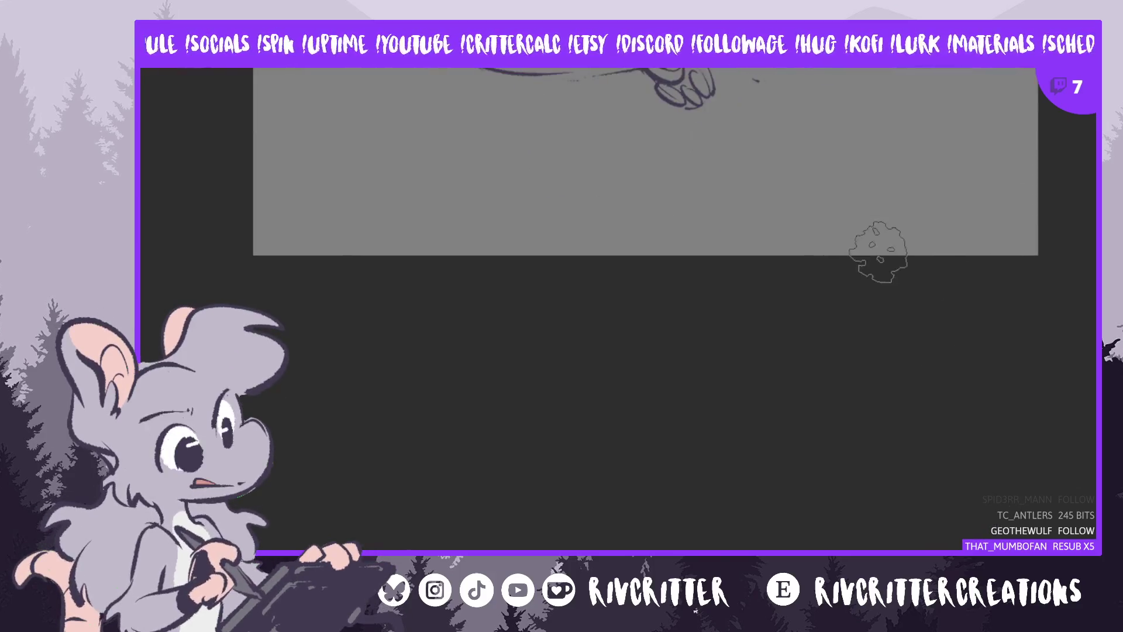
scroll(877, 252, up, 10)
scroll(644, 310, up, 3)
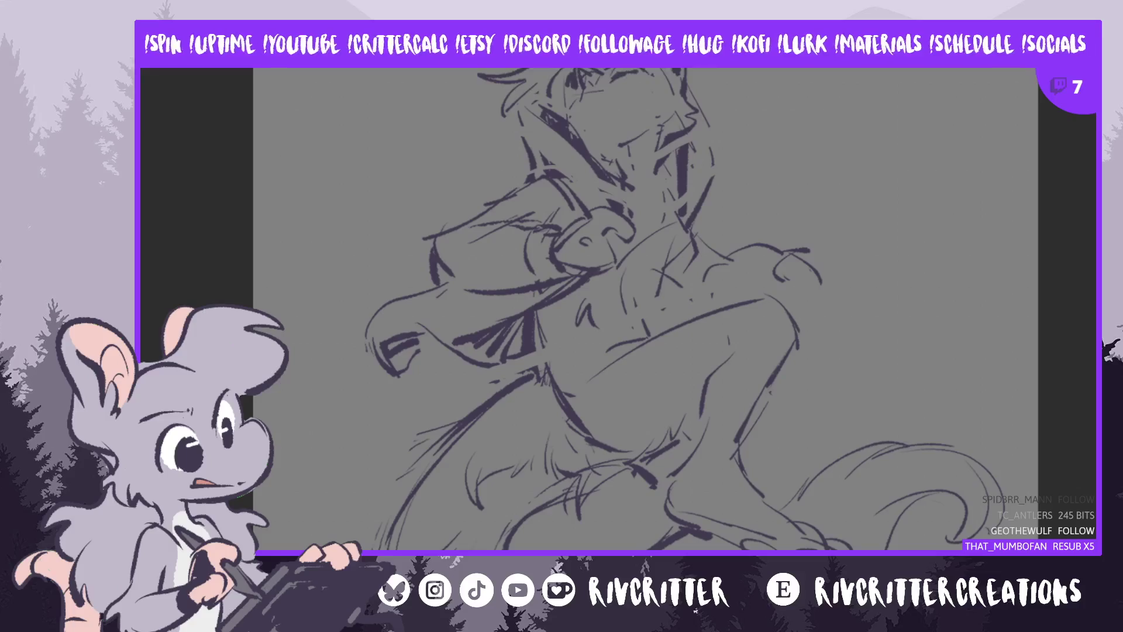
scroll(840, 217, down, 5)
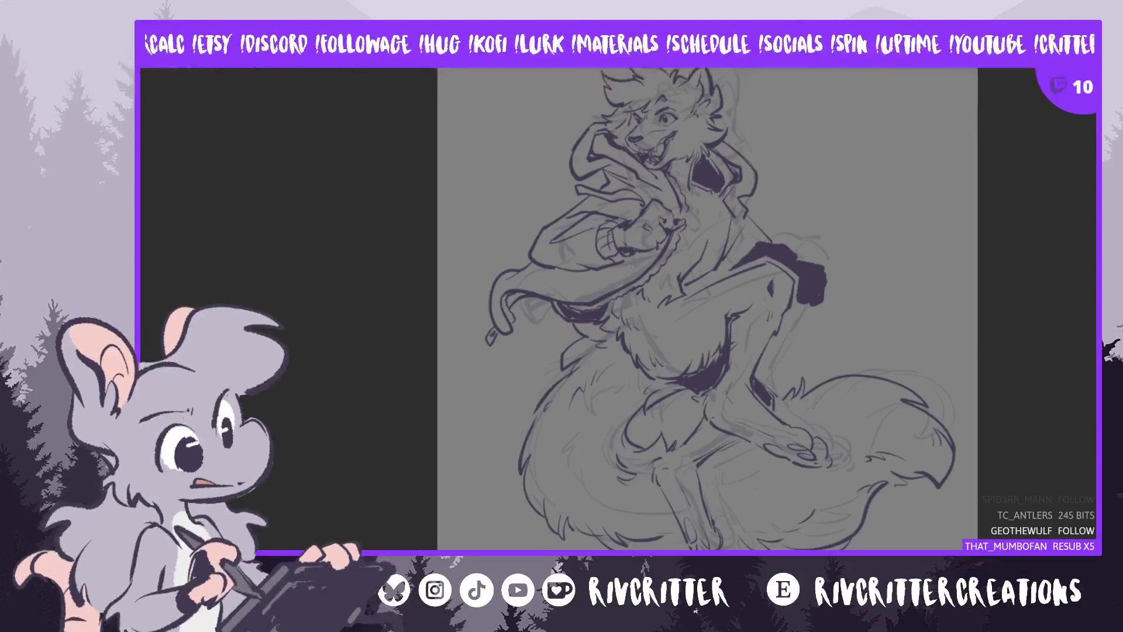
Shift the rough sketch slightly right and up, then show the dark lineart over it again
mouse_move(839, 393)
mouse_down()
mouse_move(951, 373)
mouse_move(903, 458)
mouse_up()
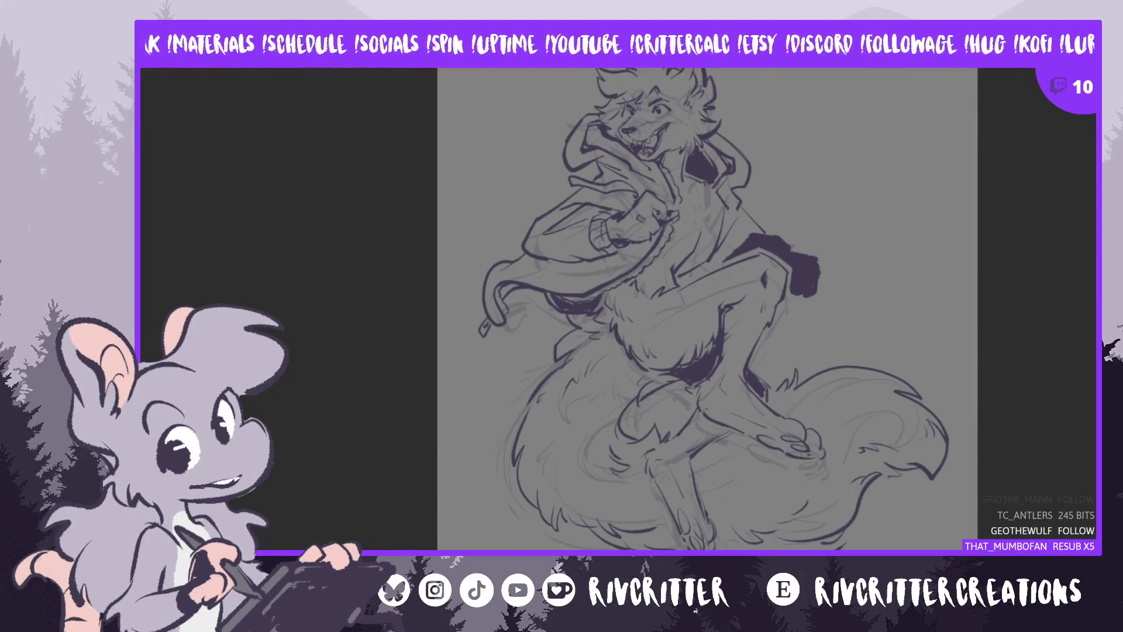
scroll(679, 310, up, 1)
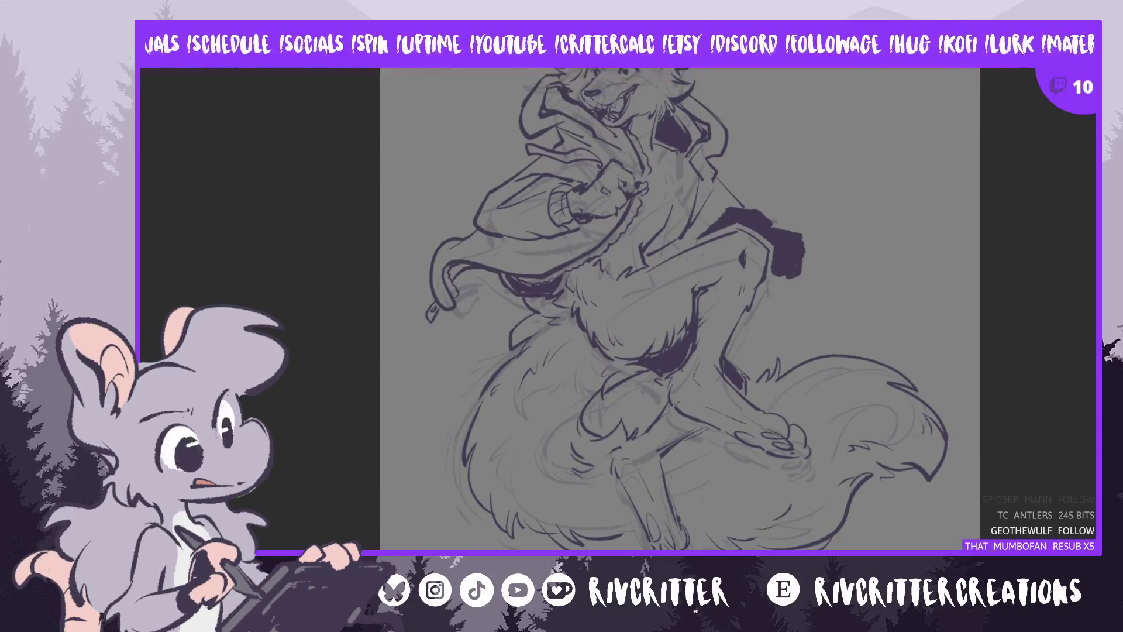
drag(679, 311, 678, 298)
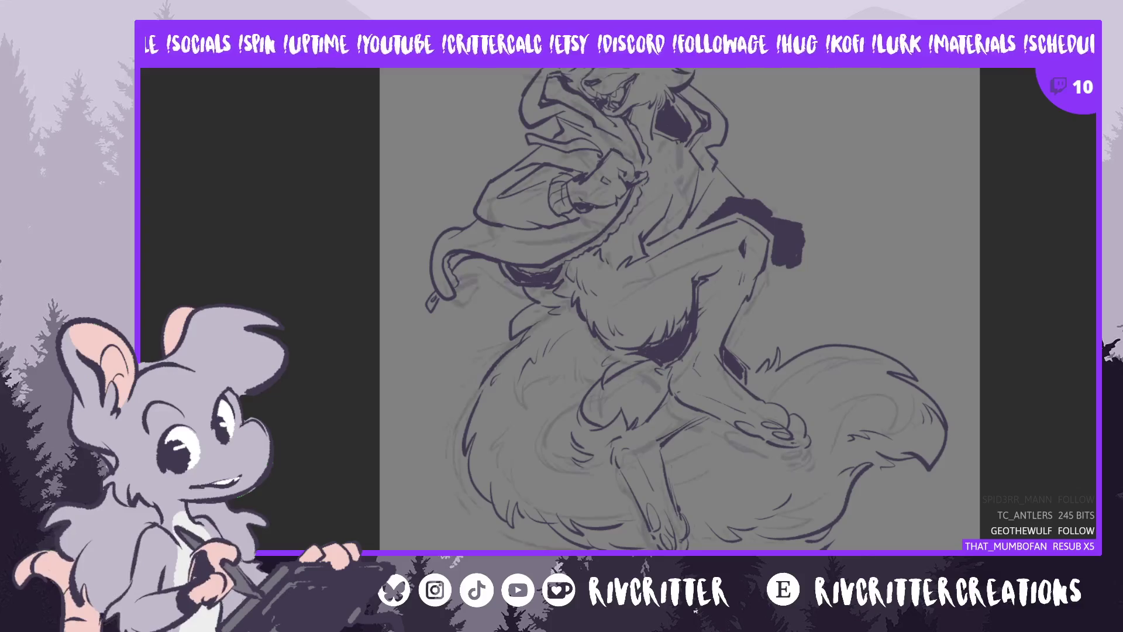
key(ctrl+z)
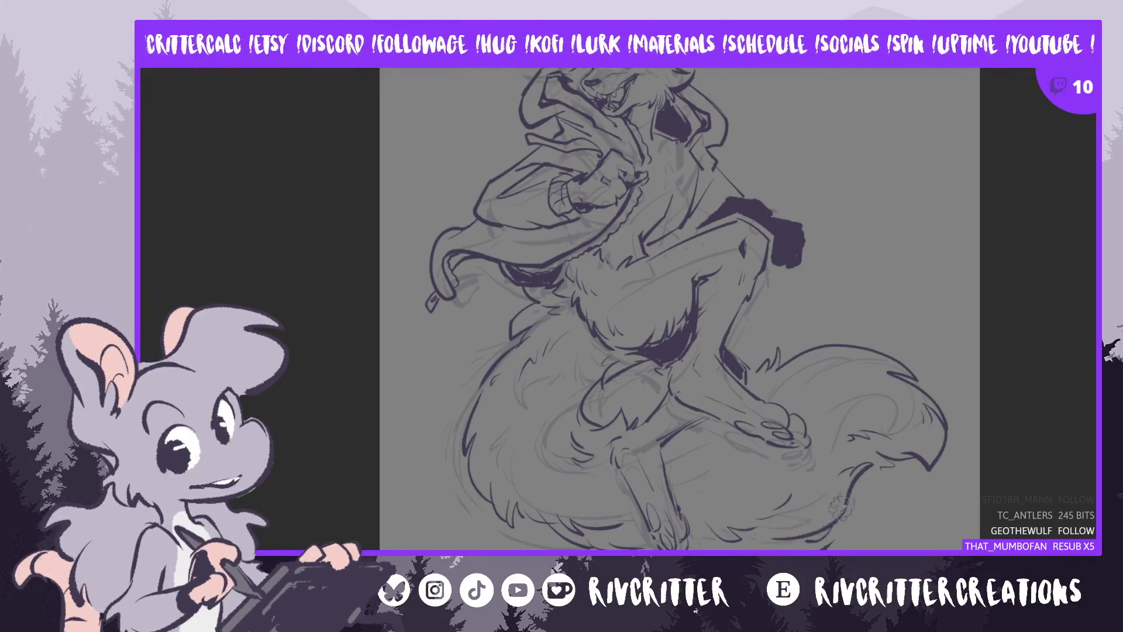
Draw new fur strokes and a dark mark at the tail tip on the right
key(m)
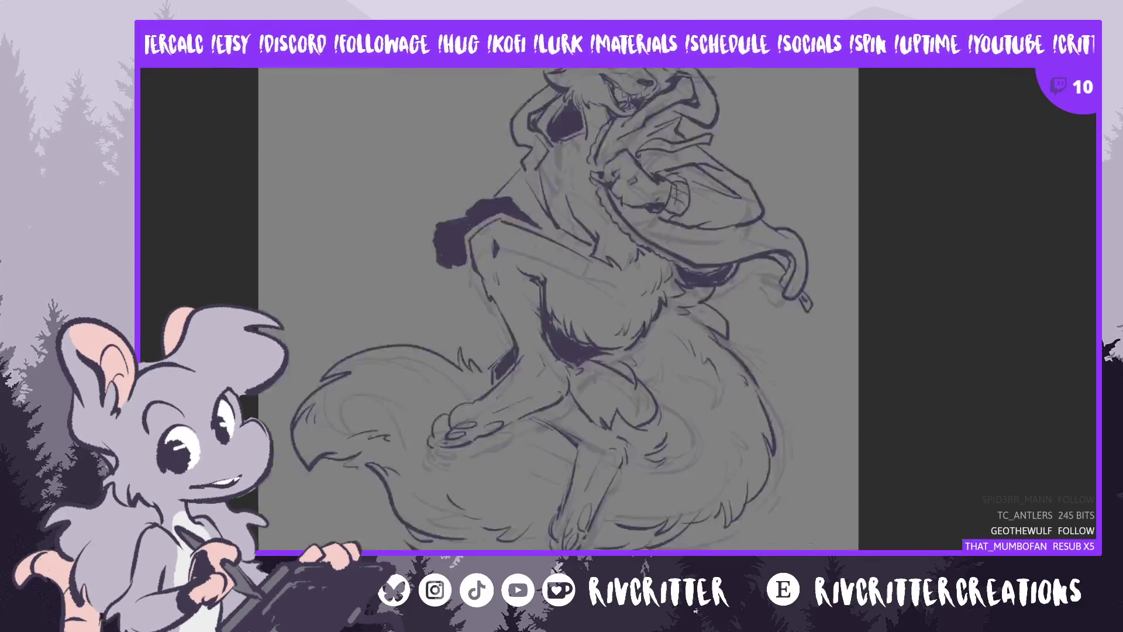
scroll(552, 308, down, 1)
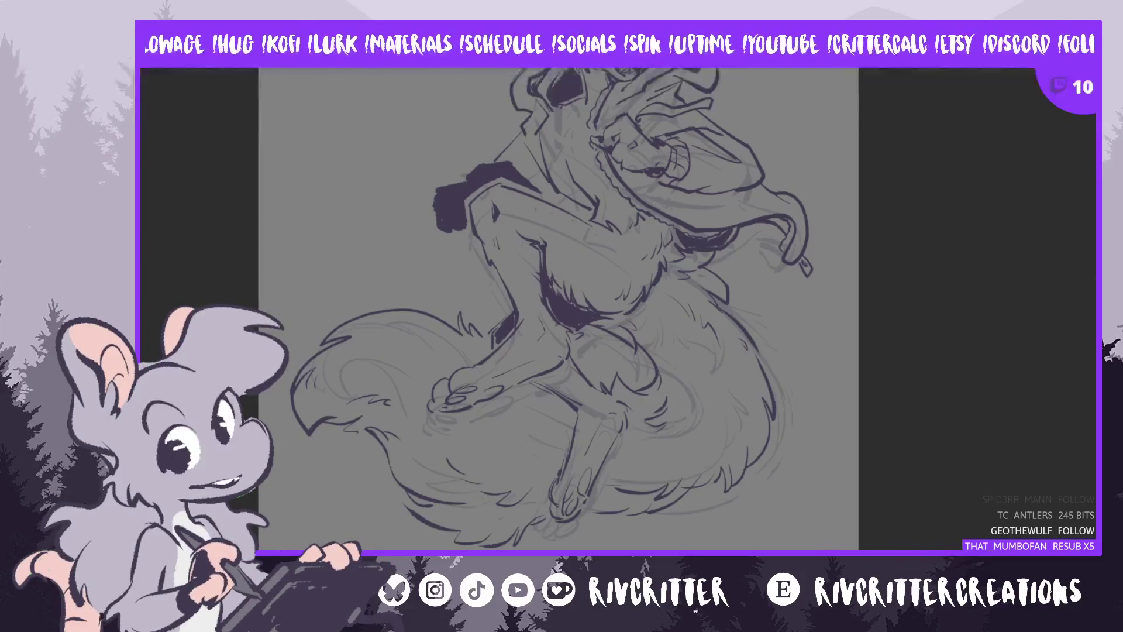
scroll(882, 351, down, 3)
key(m)
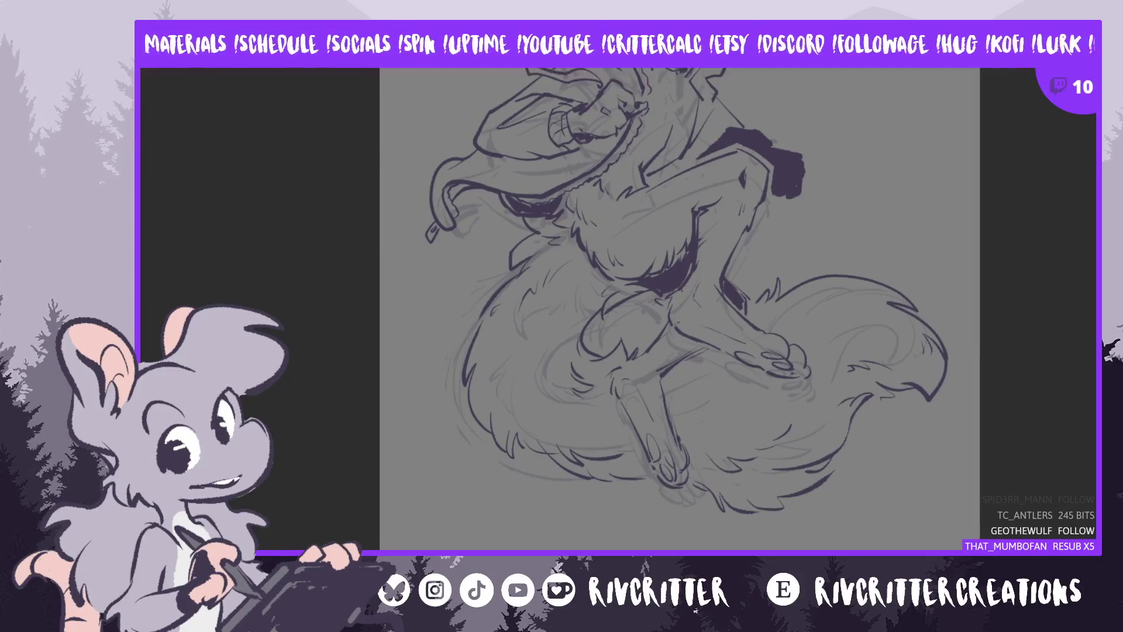
drag(847, 367, 895, 389)
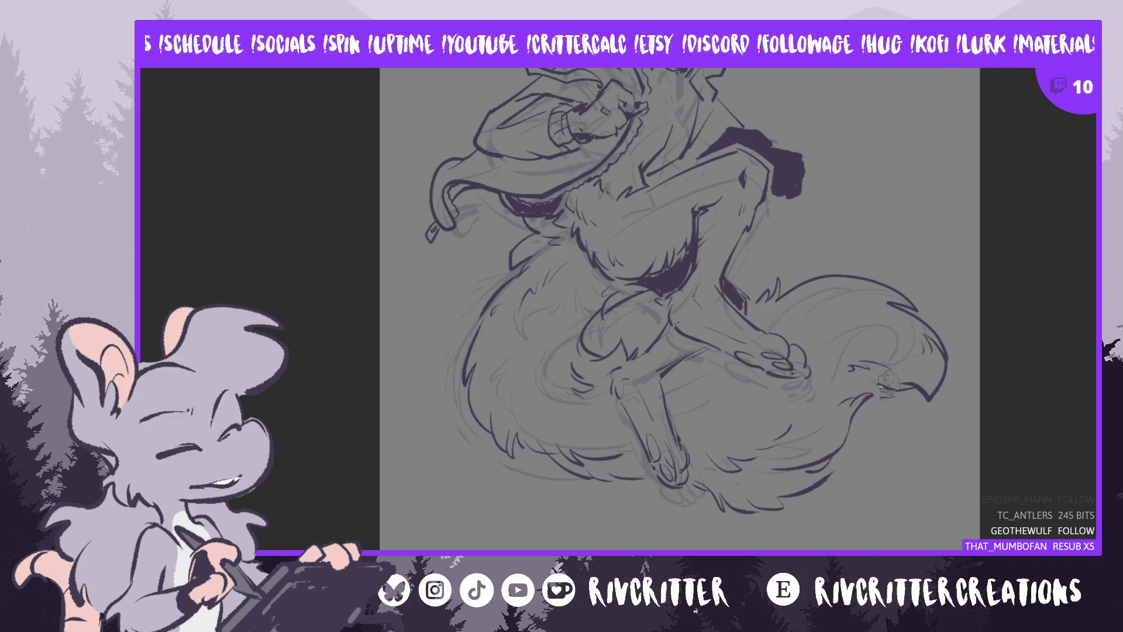
drag(889, 370, 853, 409)
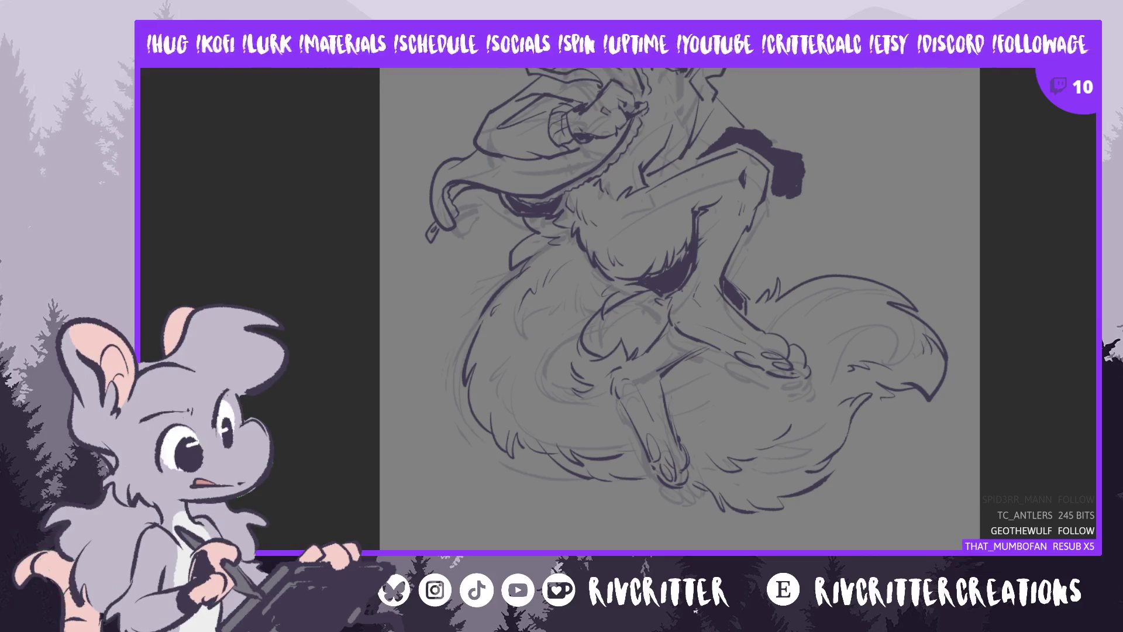
scroll(678, 310, up, 1)
Paint a larger dark shading stroke over the character's bent leg
scroll(679, 310, up, 1)
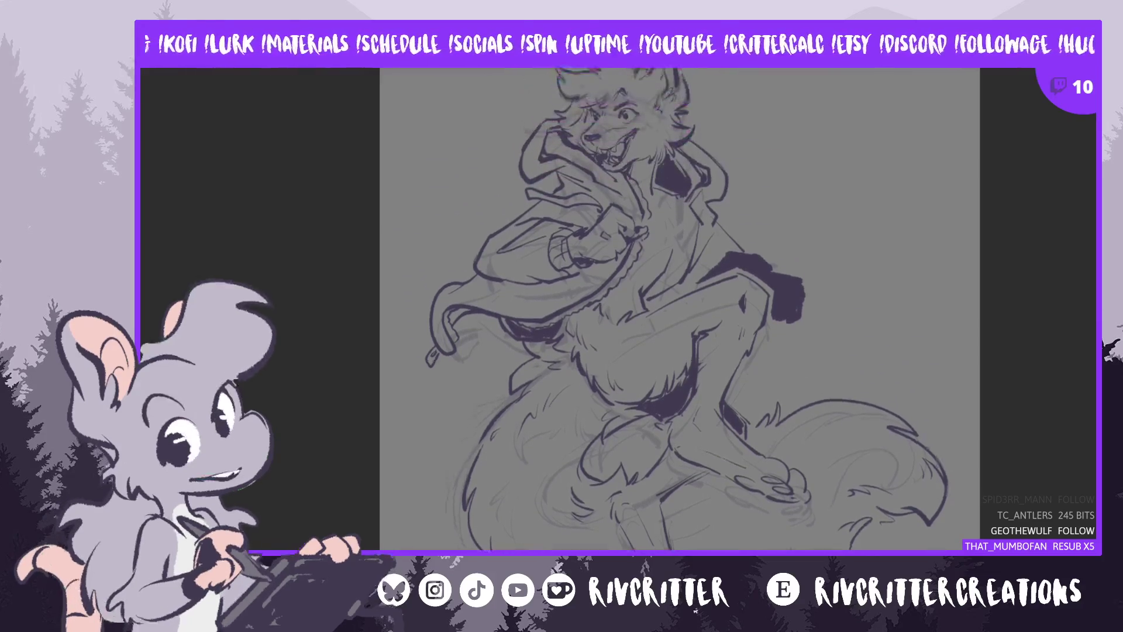
scroll(678, 310, up, 1)
scroll(679, 310, up, 1)
scroll(713, 344, down, 1)
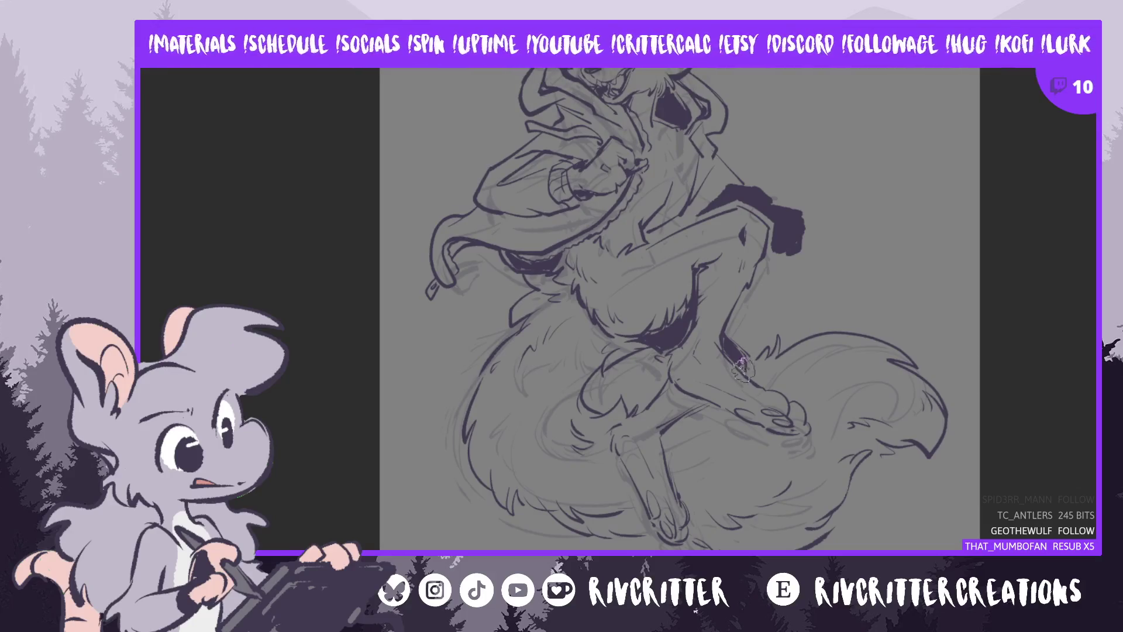
drag(739, 369, 732, 350)
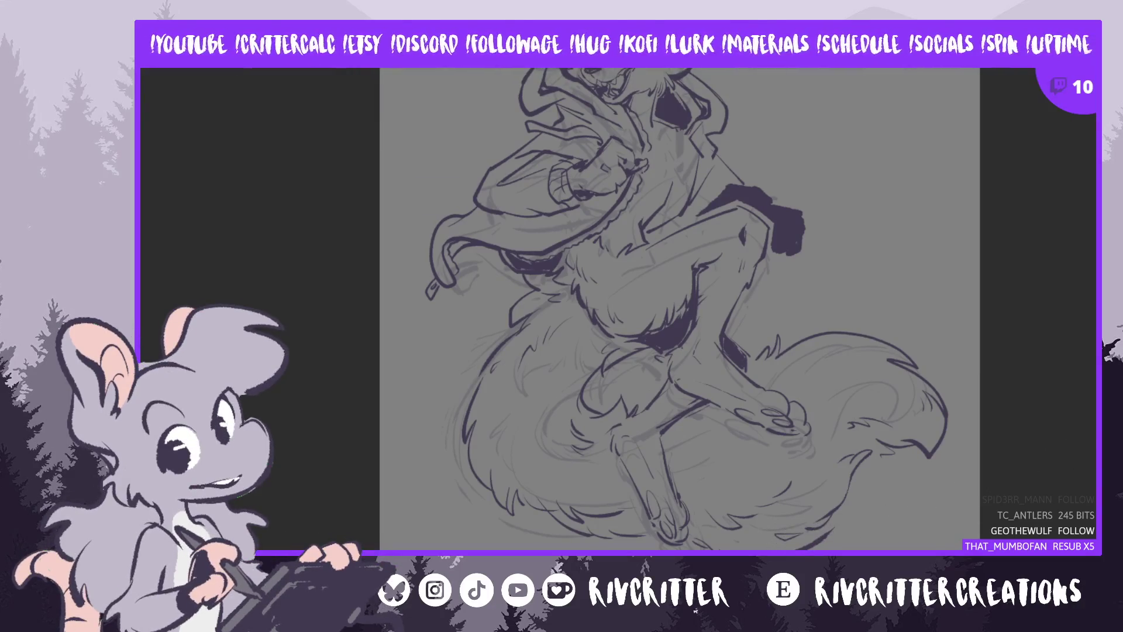
Mirror the canvas view horizontally with the M shortcut
key(m)
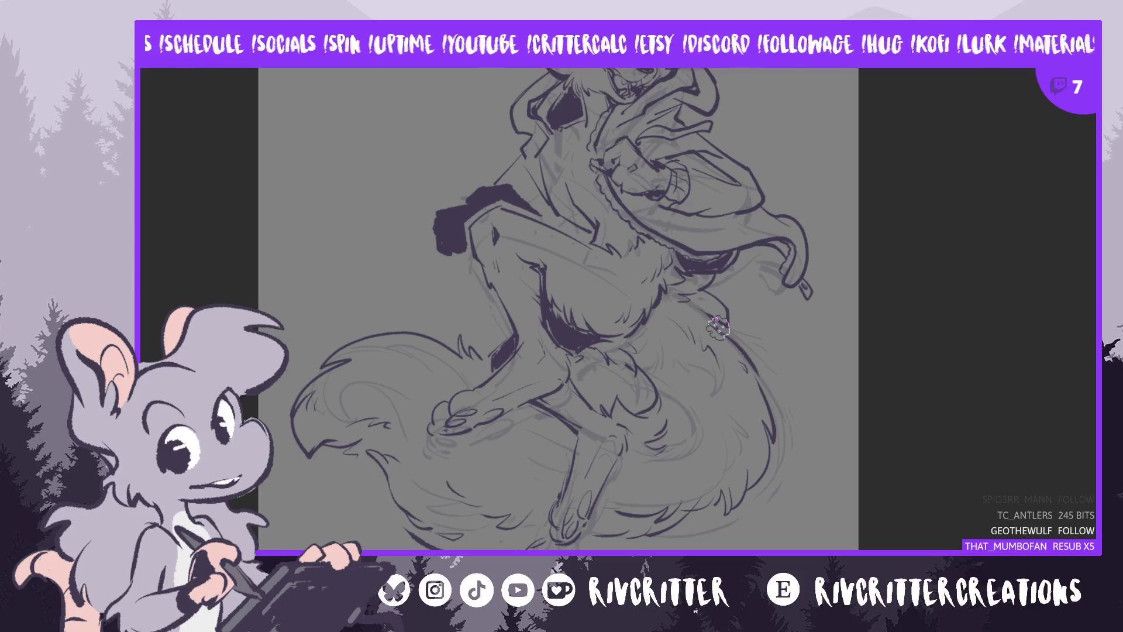
drag(718, 328, 718, 298)
drag(477, 354, 477, 395)
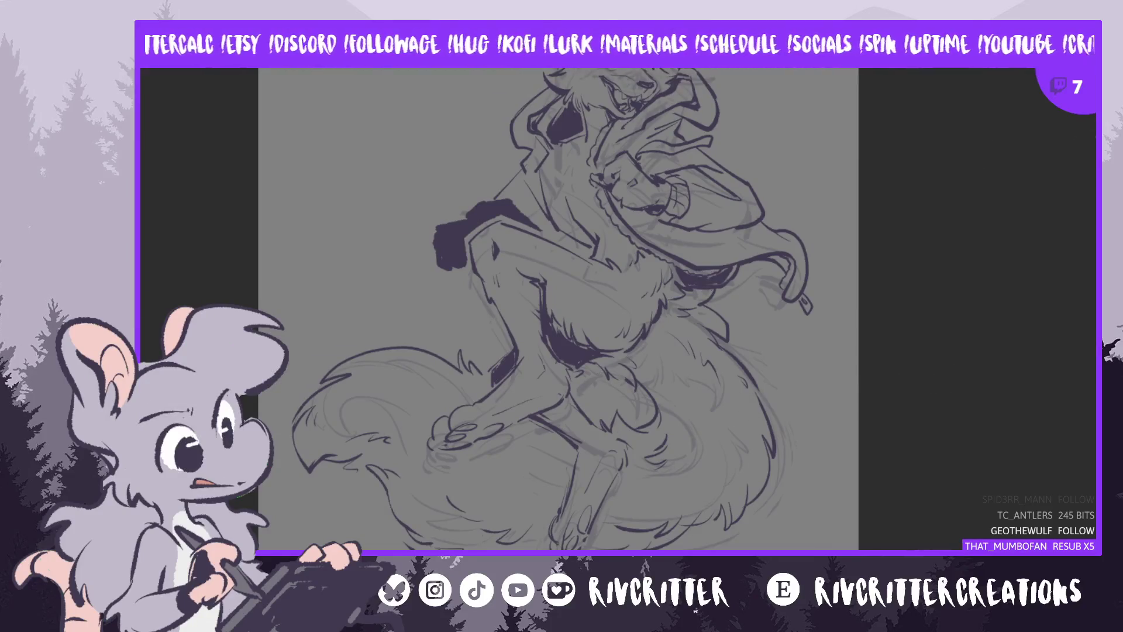
key(m)
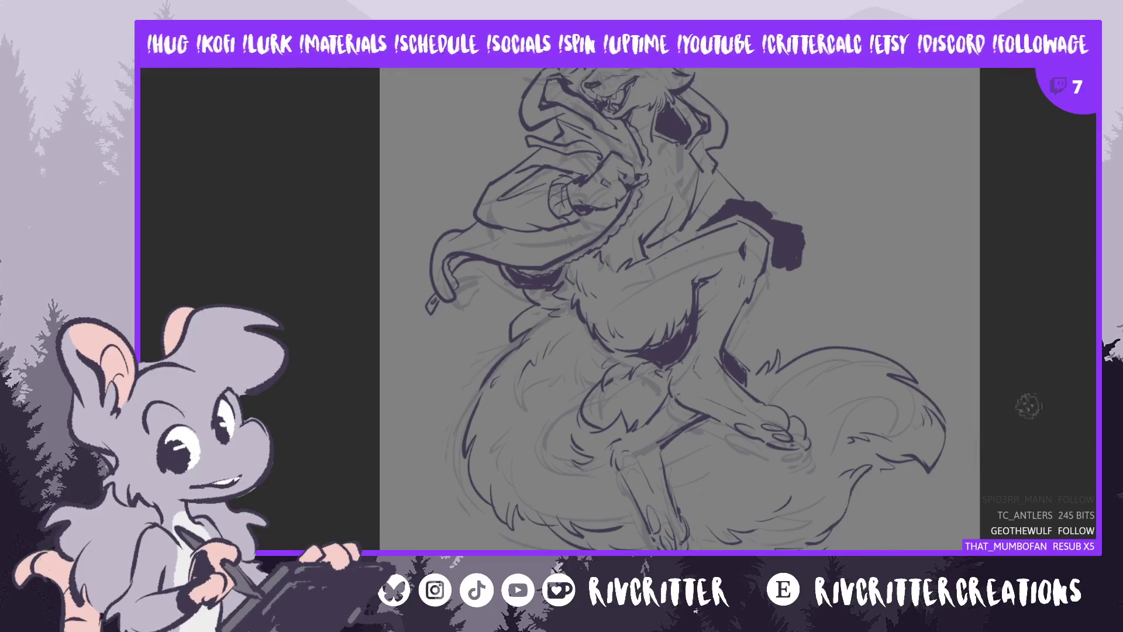
scroll(679, 310, down, 2)
scroll(684, 305, down, 2)
scroll(684, 304, down, 1)
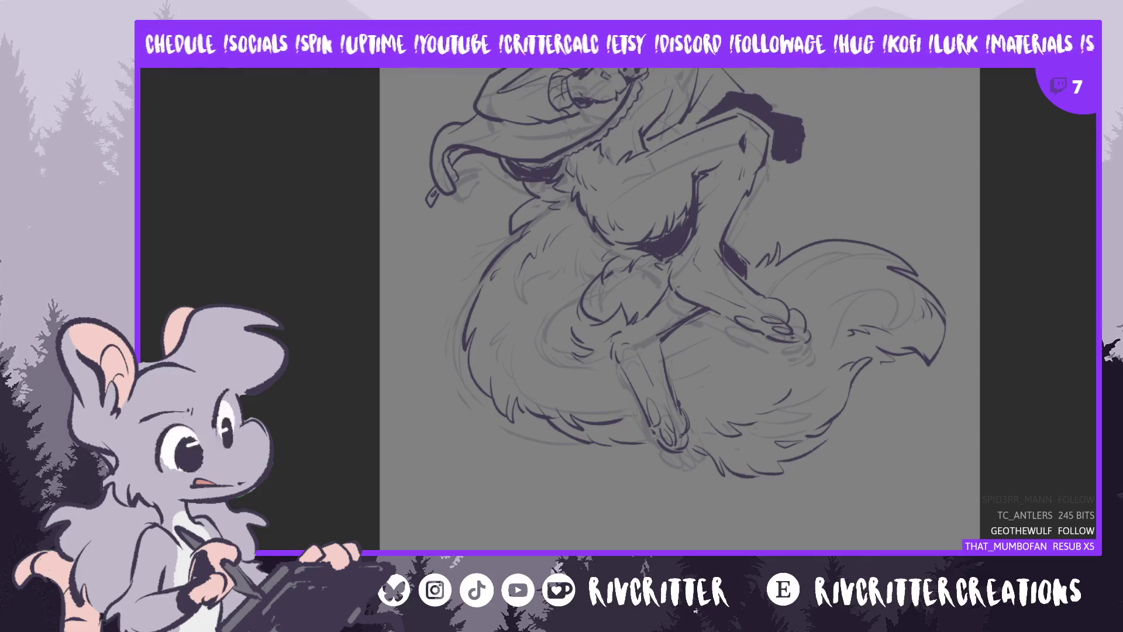
scroll(628, 418, up, 5)
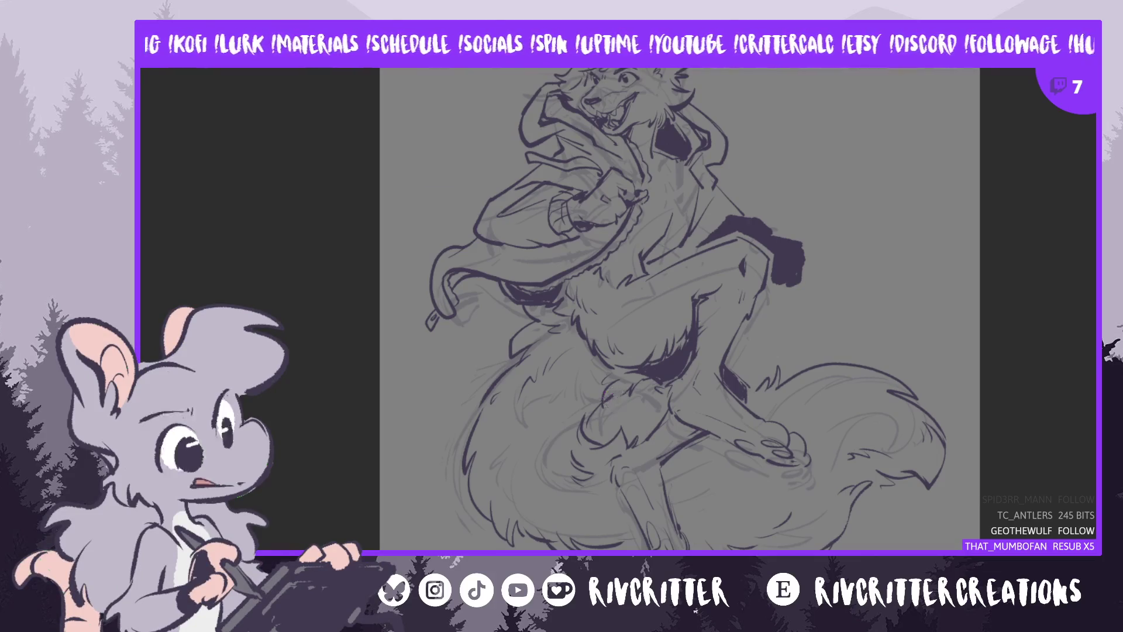
Tilt the view slightly, erase a strip of the dark patch right of the knee, and mirror the canvas
drag(613, 398, 613, 392)
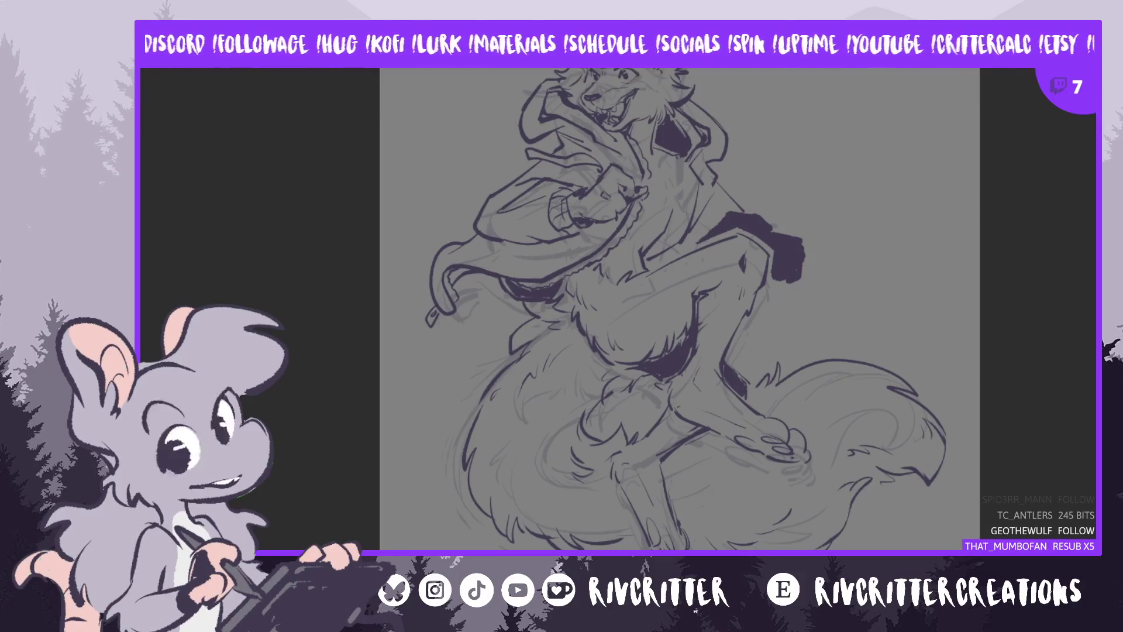
mouse_move(754, 248)
mouse_down()
mouse_move(796, 272)
mouse_move(787, 243)
mouse_up()
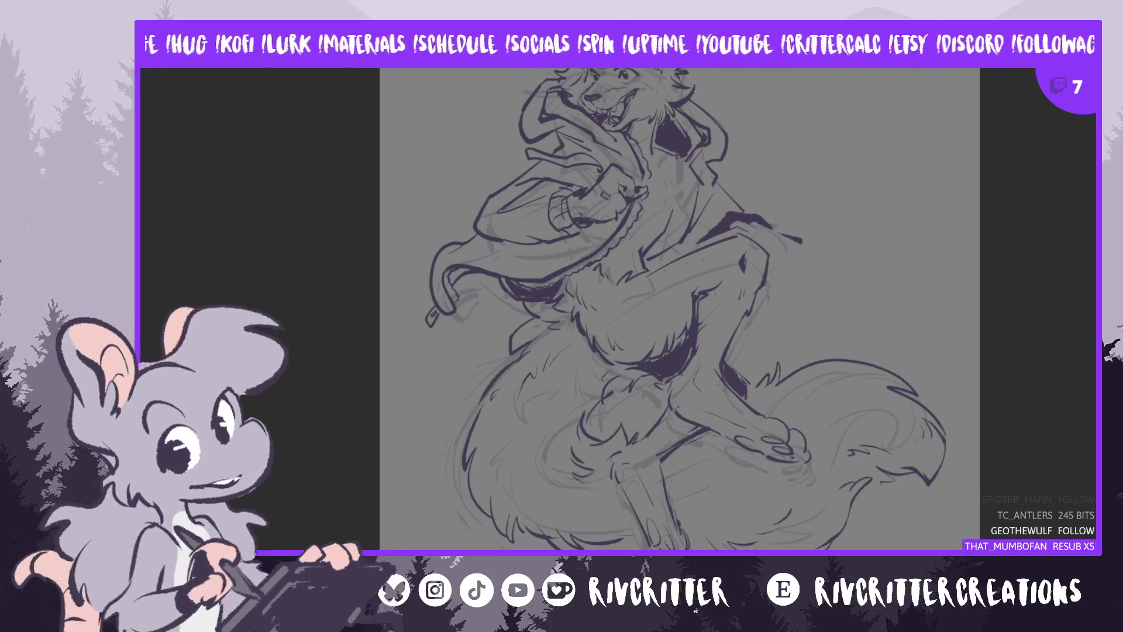
key(m)
scroll(559, 309, up, 2)
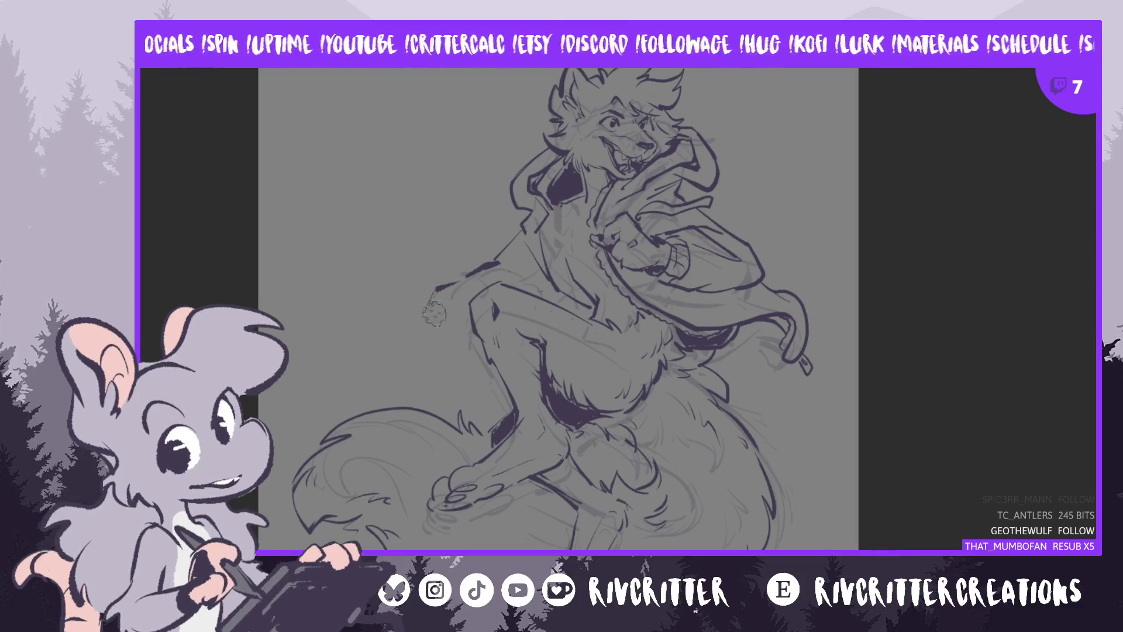
Draw a curved pen stroke left of the knee and zoom out to see the whole drawing
drag(435, 287, 425, 316)
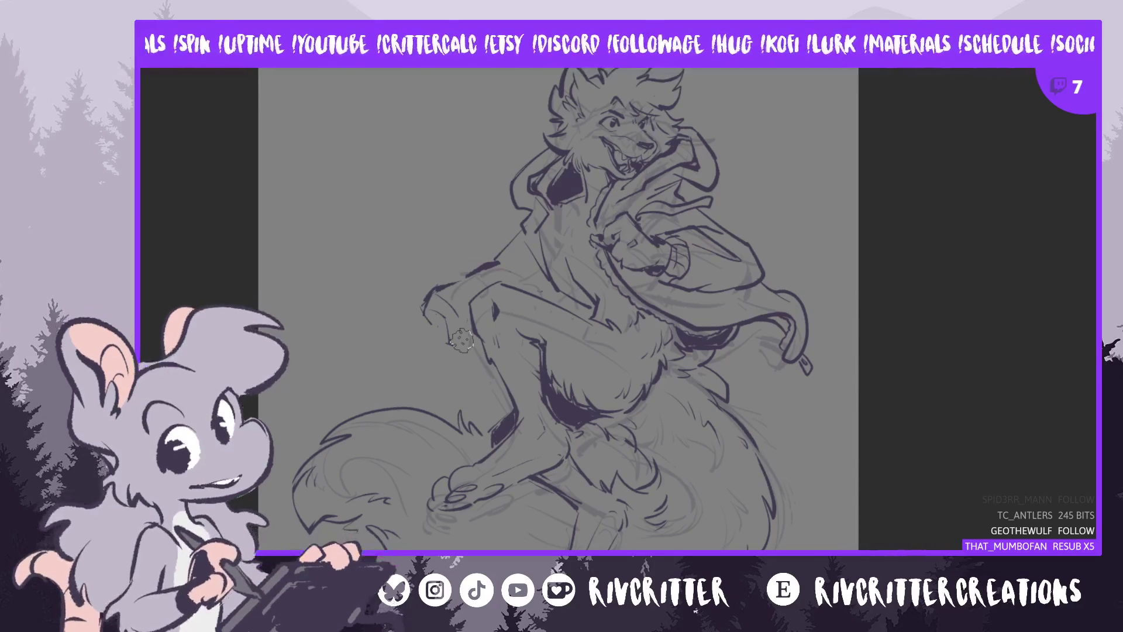
scroll(553, 309, up, 2)
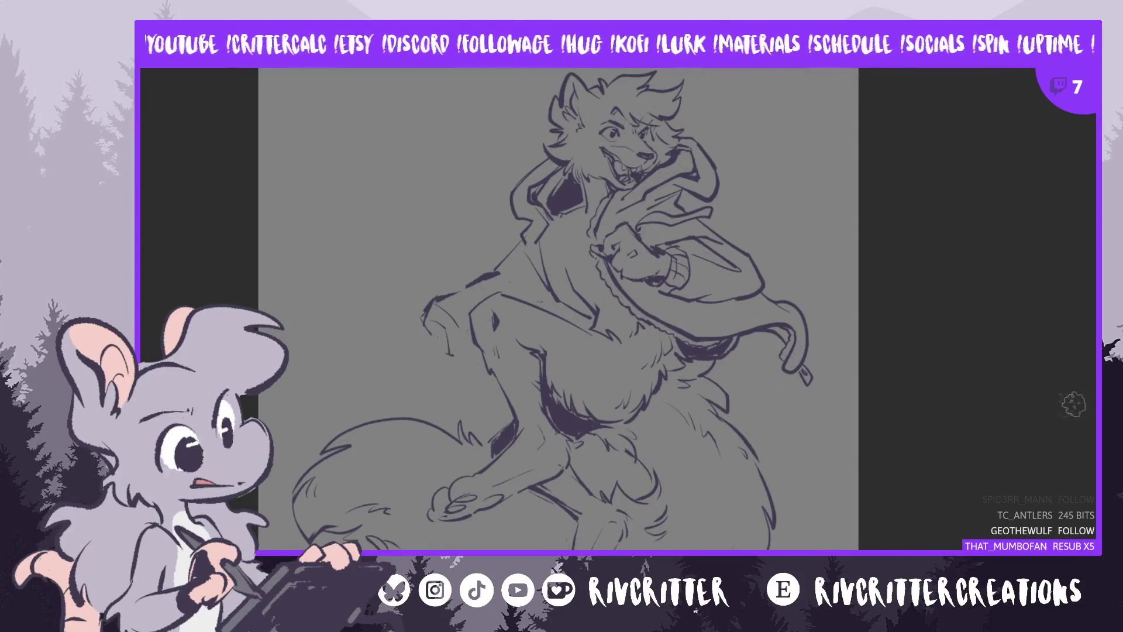
key(ctrl+minus)
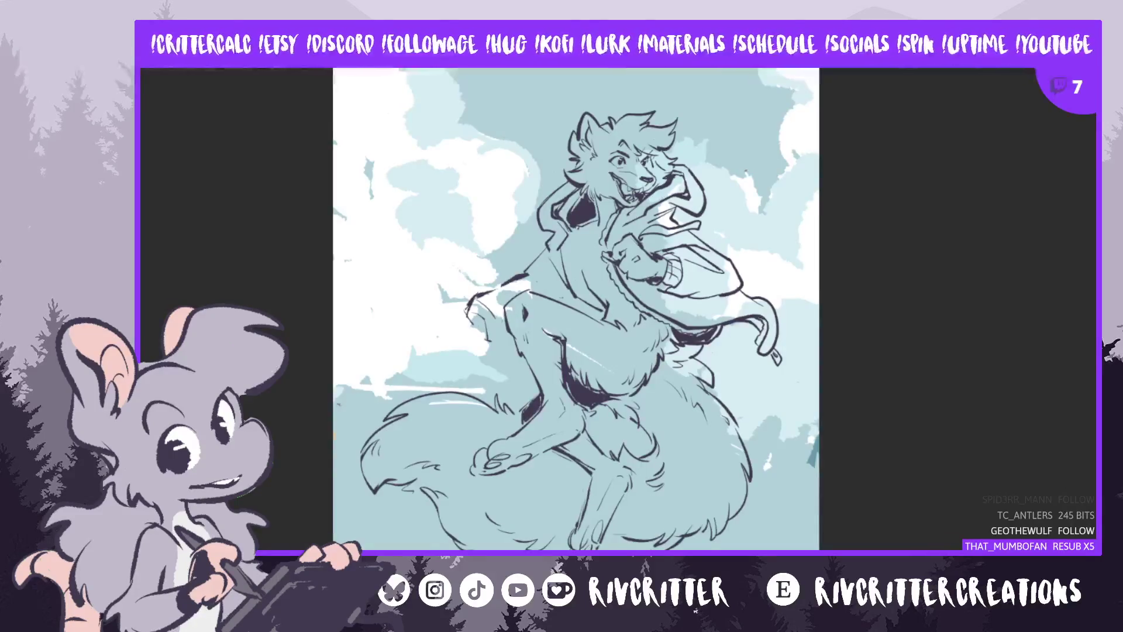
Flip the view back to normal and clear the sky from the canvas's top strip
key(m)
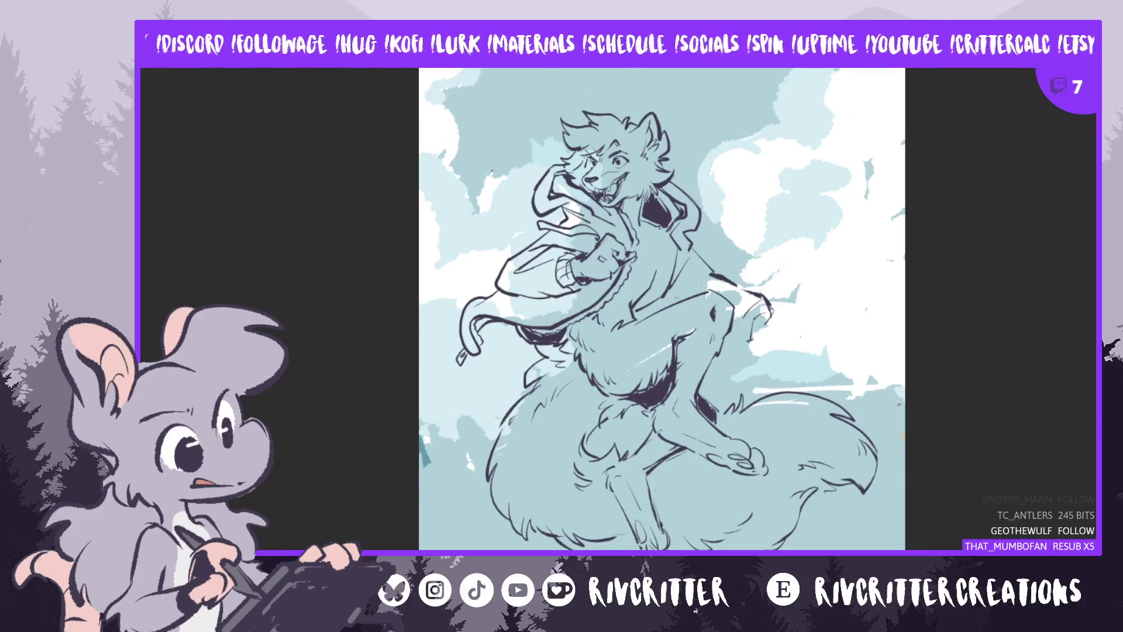
drag(392, 65, 996, 124)
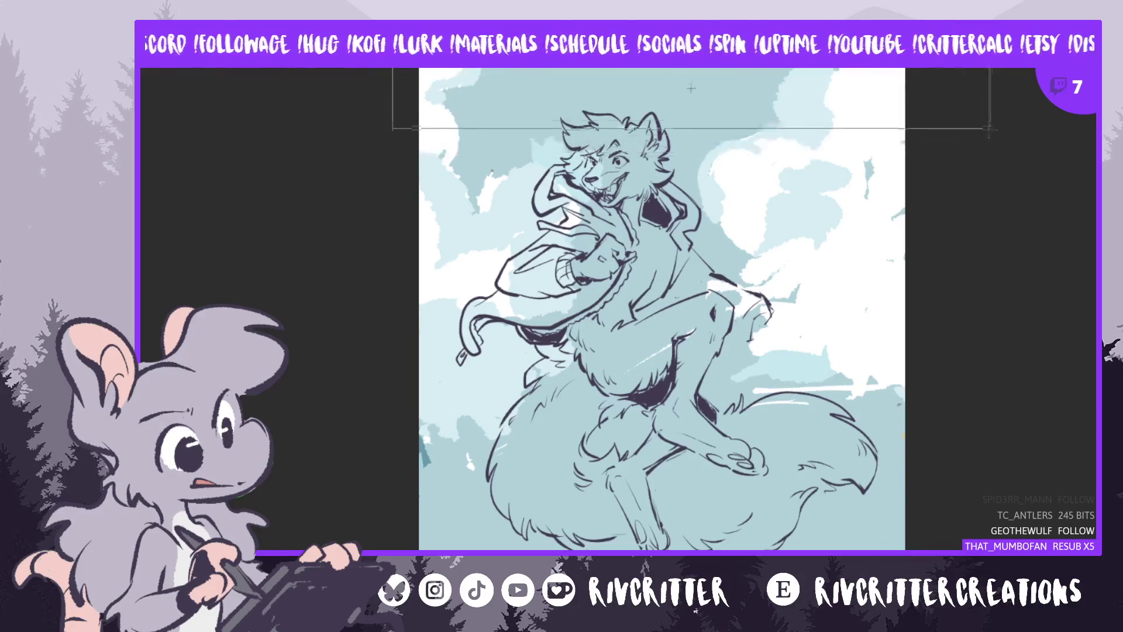
key(Delete)
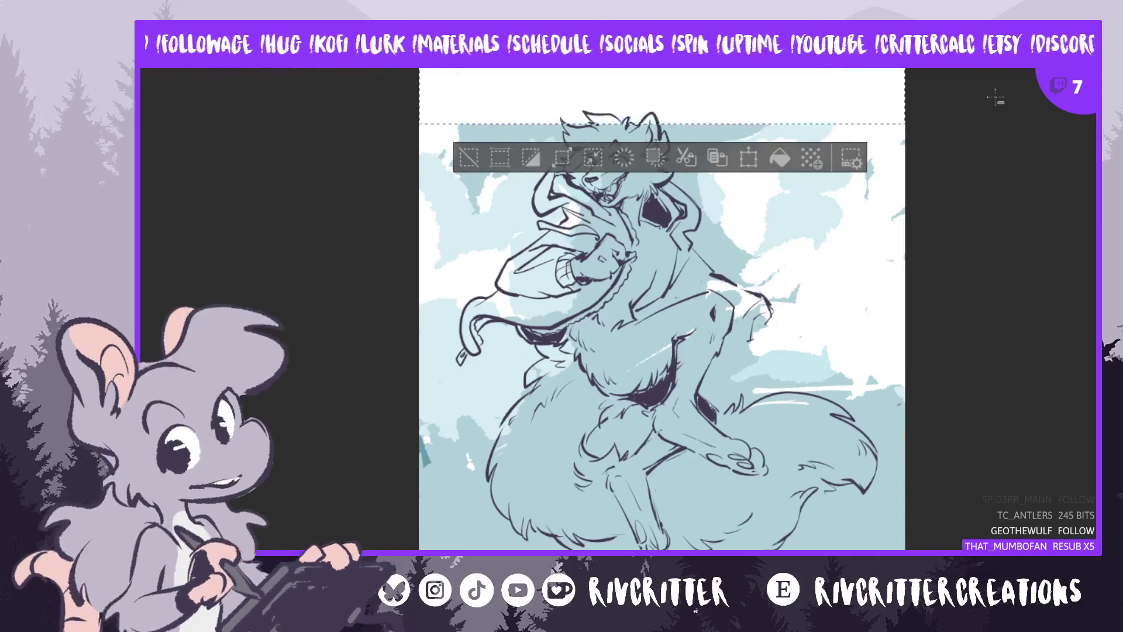
key(ctrl+d)
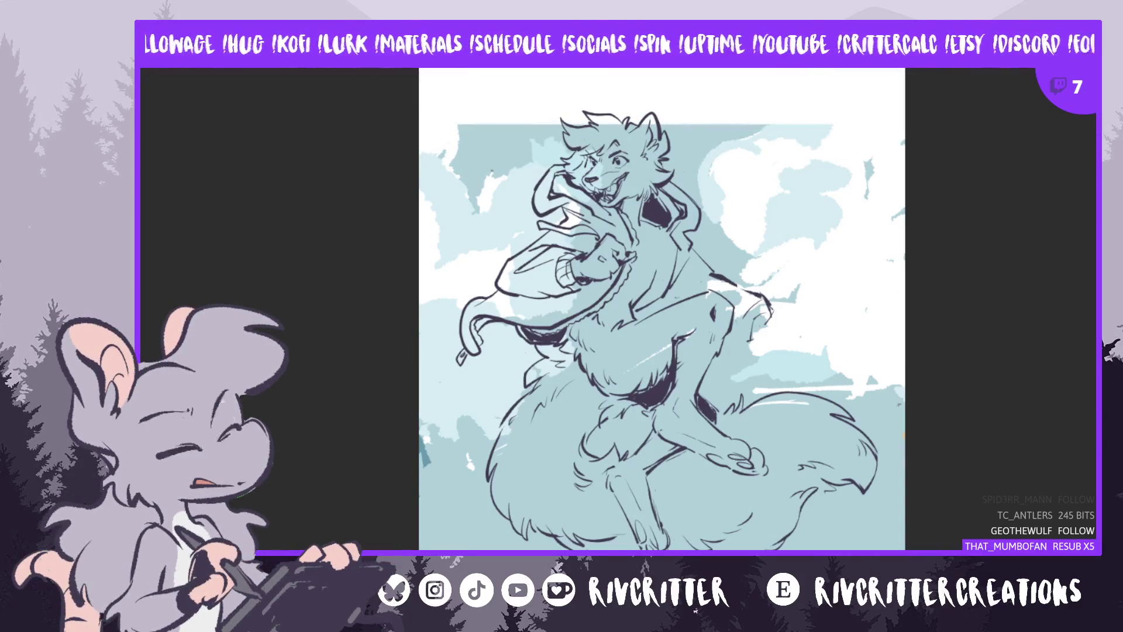
scroll(661, 308, down, 2)
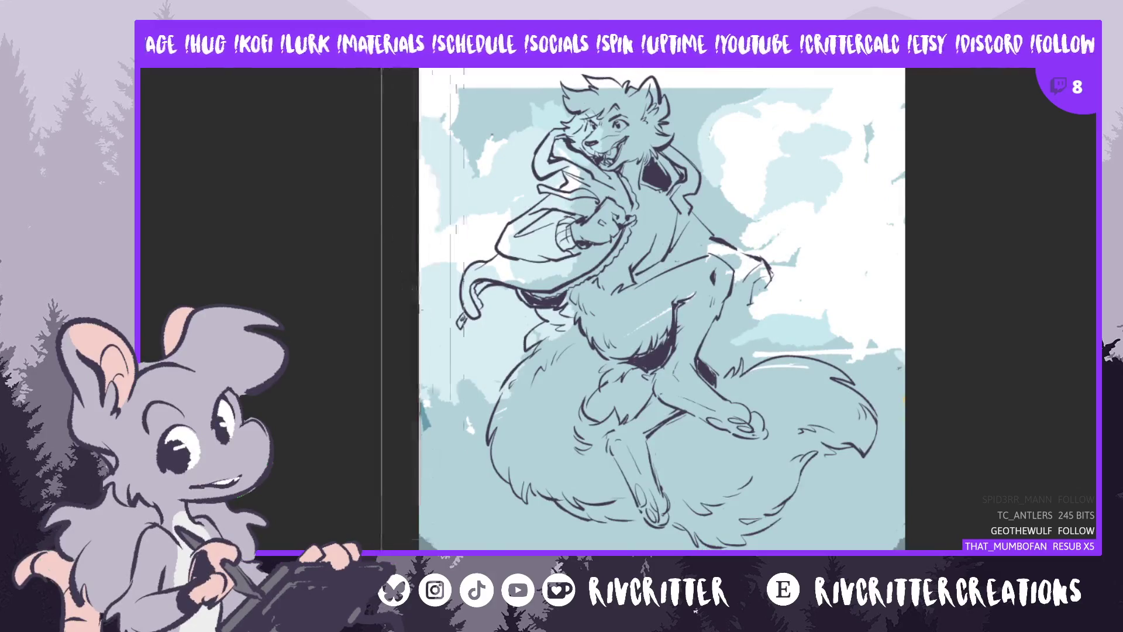
scroll(662, 309, down, 1)
Clear the sky from the left, right and bottom edge strips of the canvas
drag(381, 66, 501, 550)
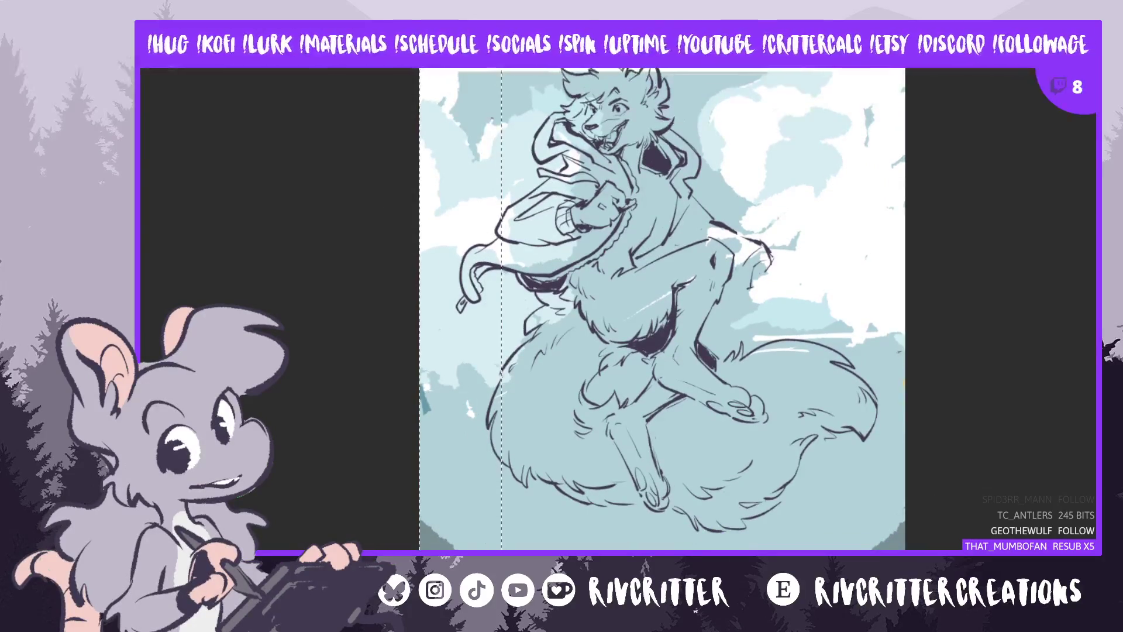
key(Delete)
key(ctrl+d)
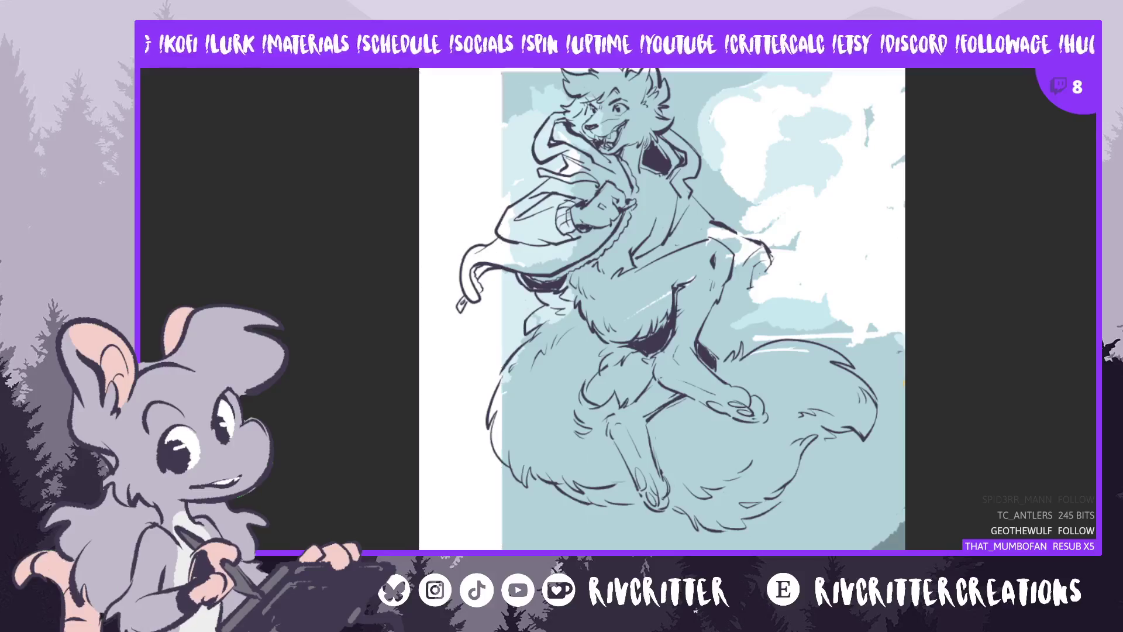
drag(857, 67, 999, 550)
scroll(662, 309, down, 1)
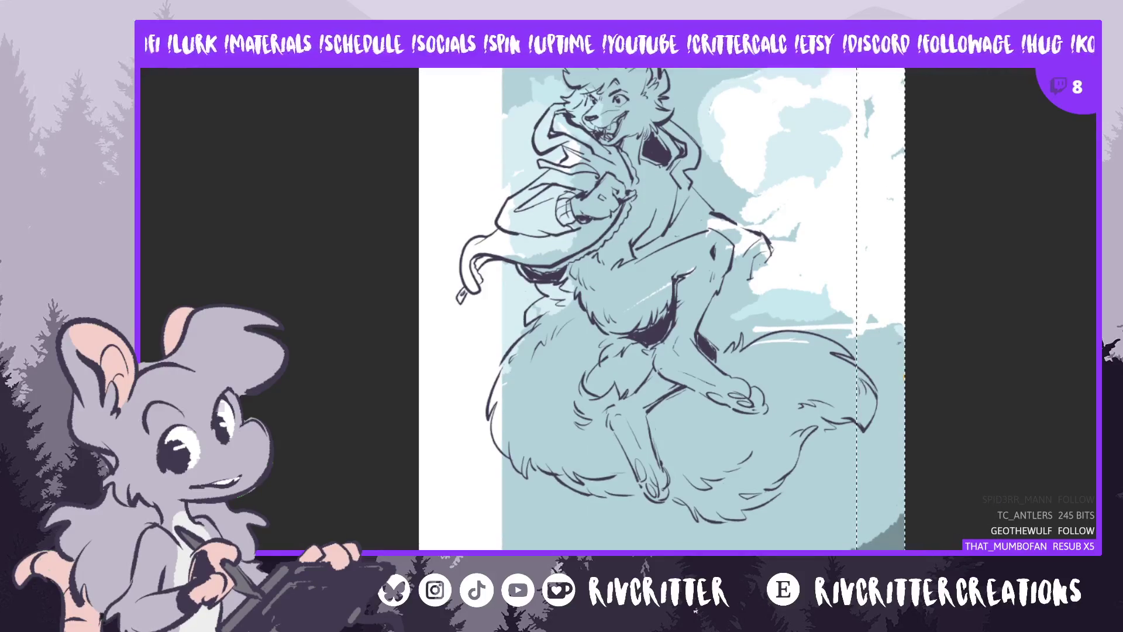
key(Delete)
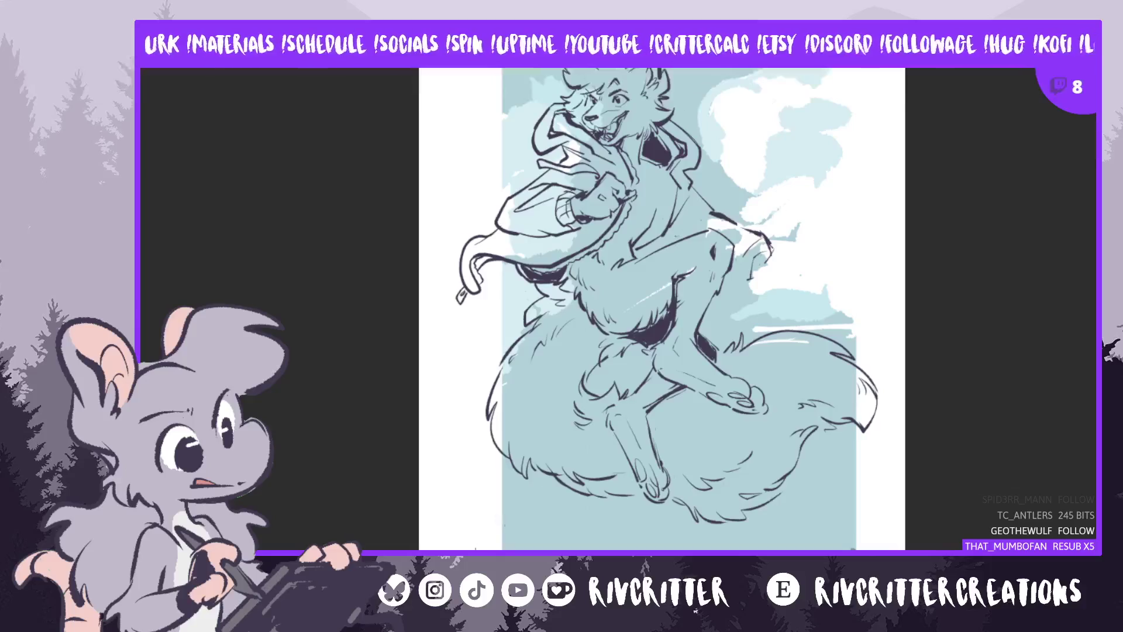
scroll(662, 309, down, 3)
drag(466, 501, 906, 547)
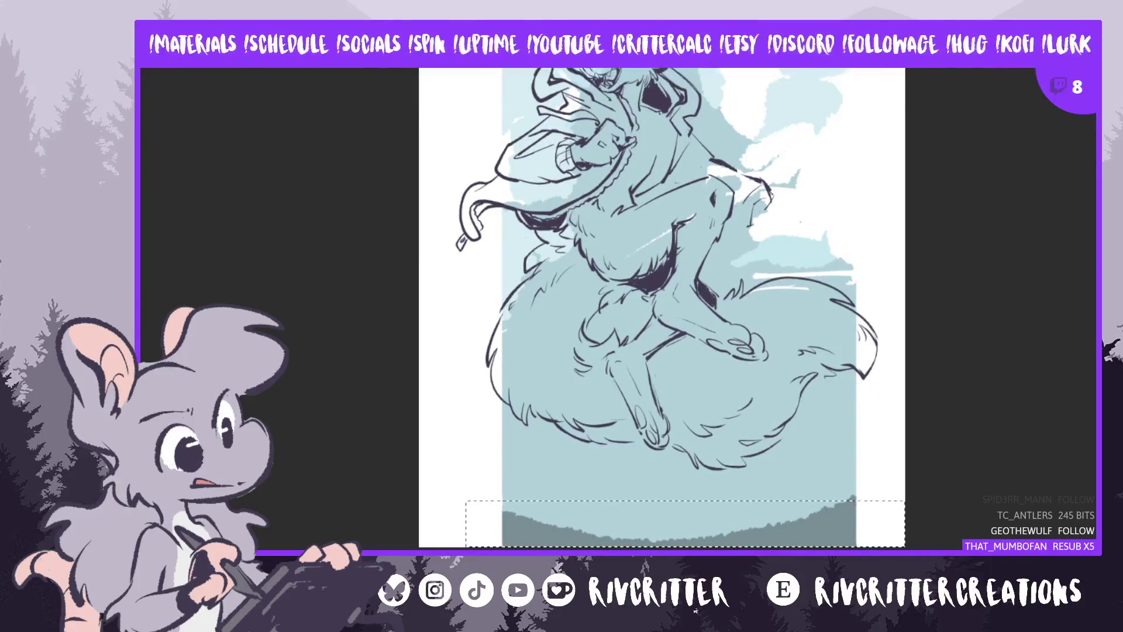
key(Delete)
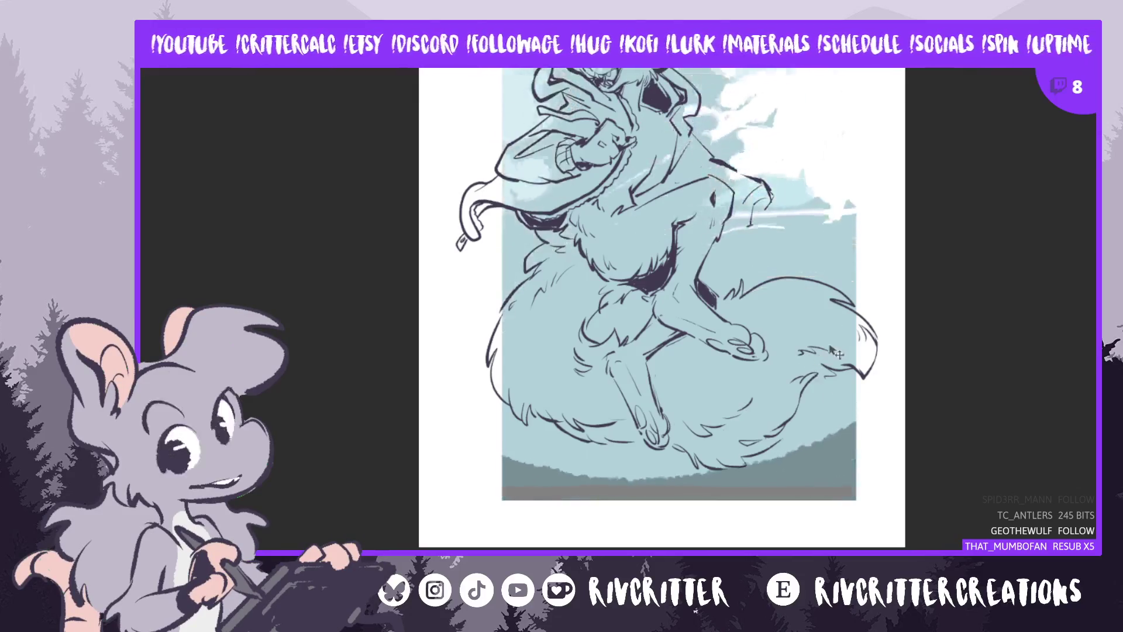
key(ctrl+t)
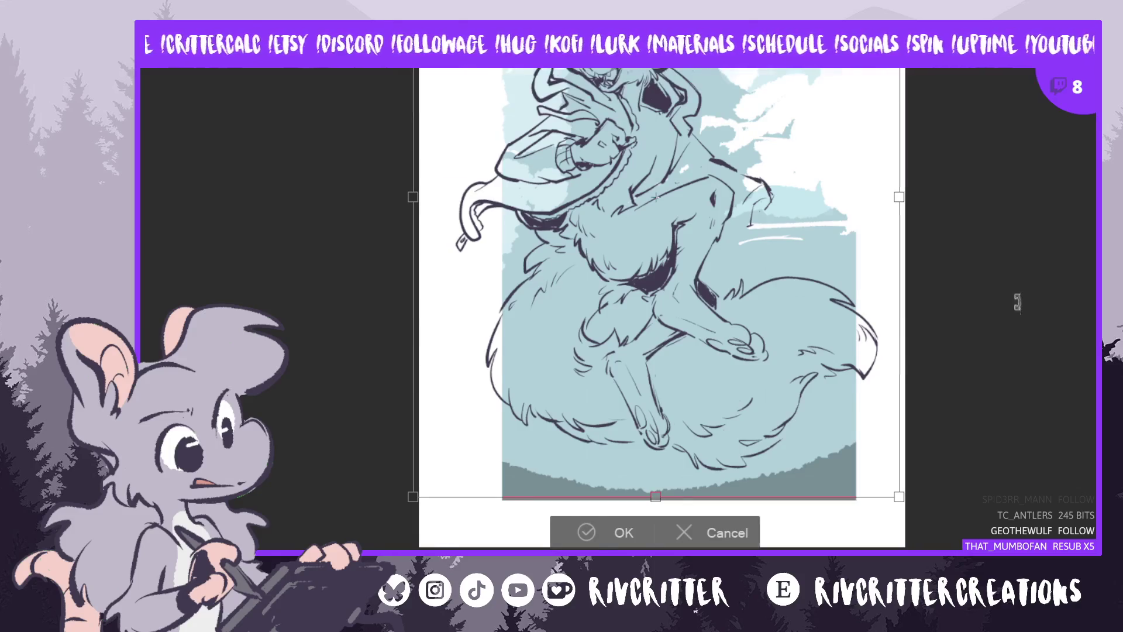
Shrink and shift the trimmed sky background inside the white page and apply the transform
scroll(1017, 306, down, 2)
scroll(1085, 256, up, 3)
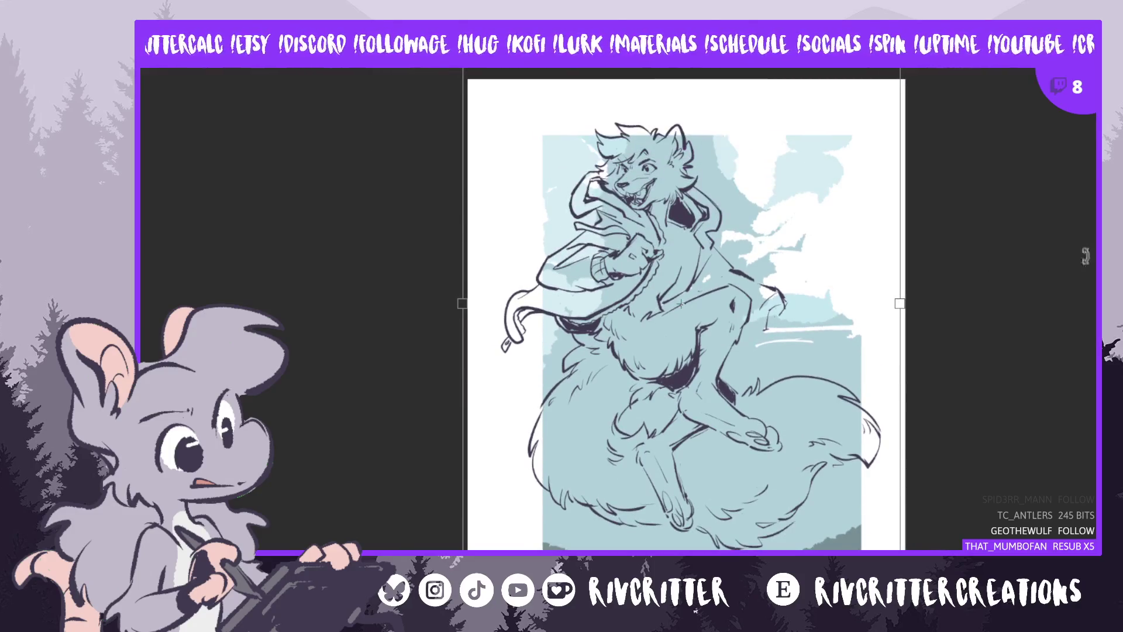
drag(807, 380, 839, 425)
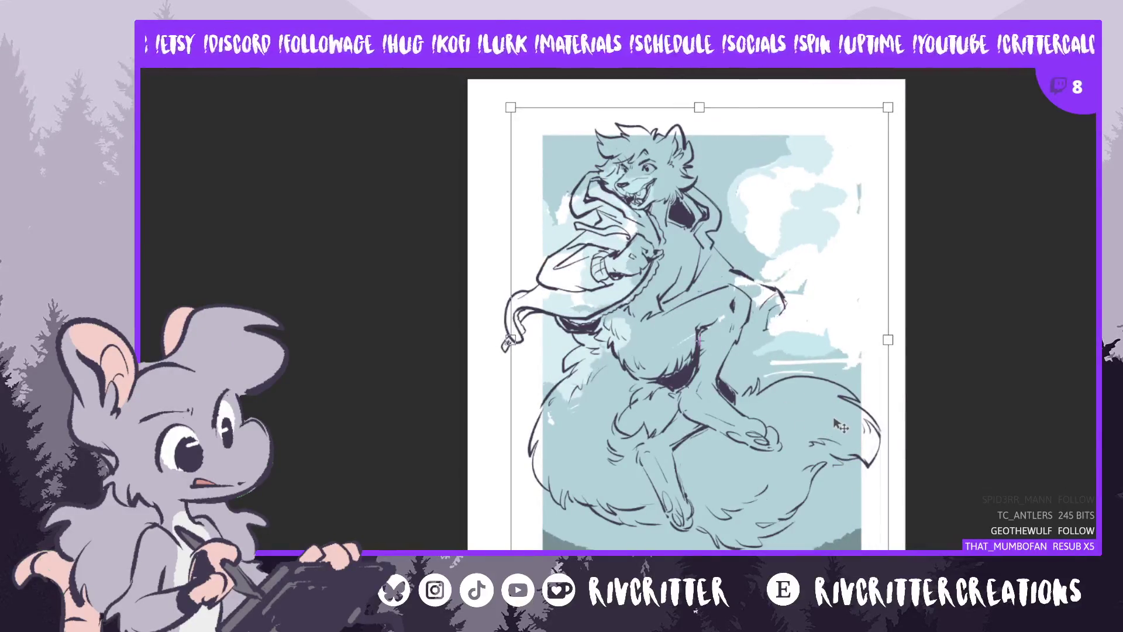
key(Return)
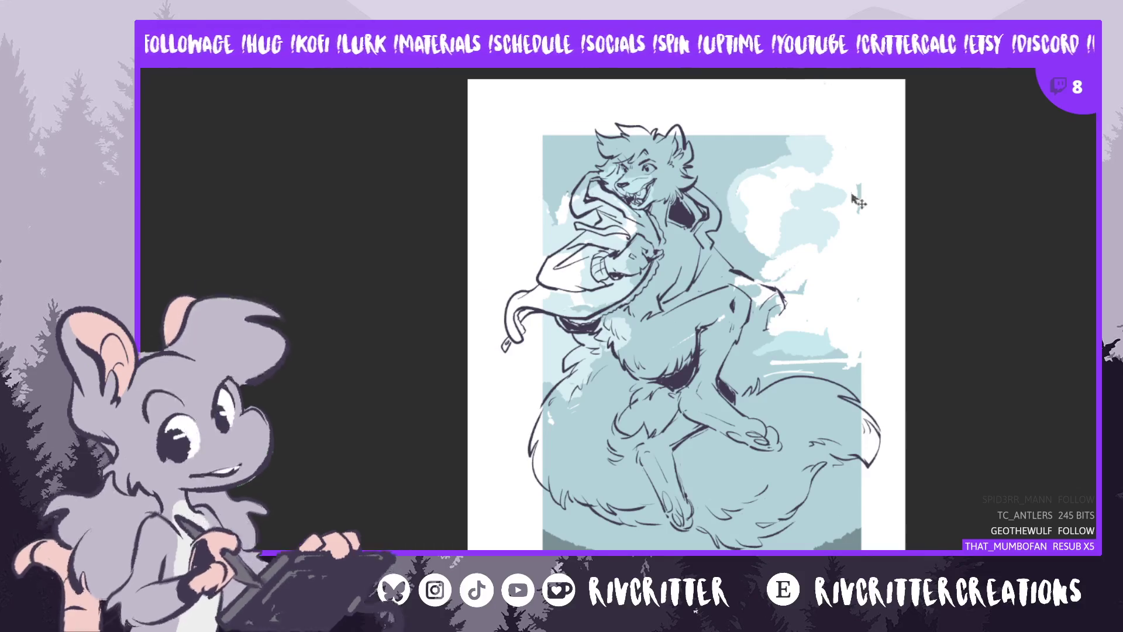
scroll(931, 313, up, 4)
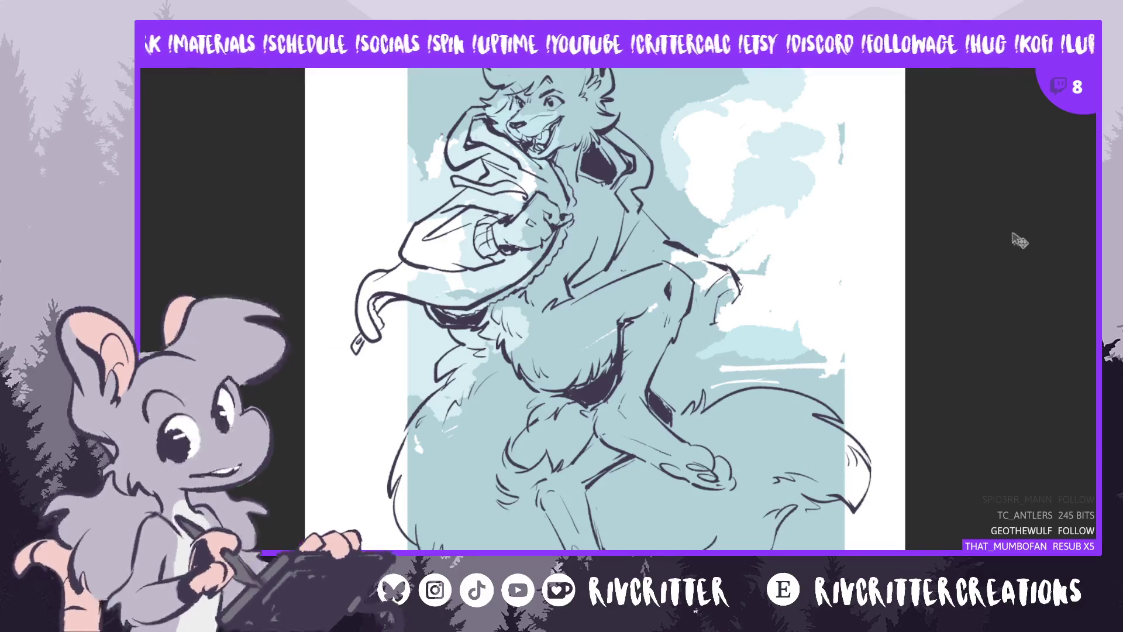
Scroll the canvas view up to pan across the drawing
scroll(1018, 243, up, 2)
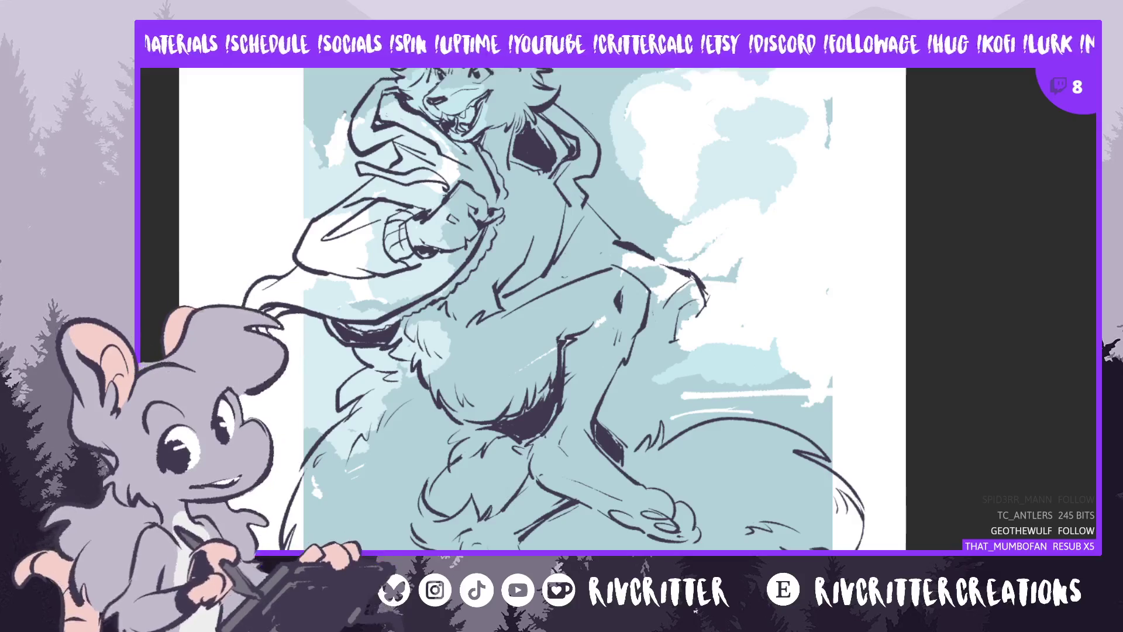
scroll(970, 243, up, 2)
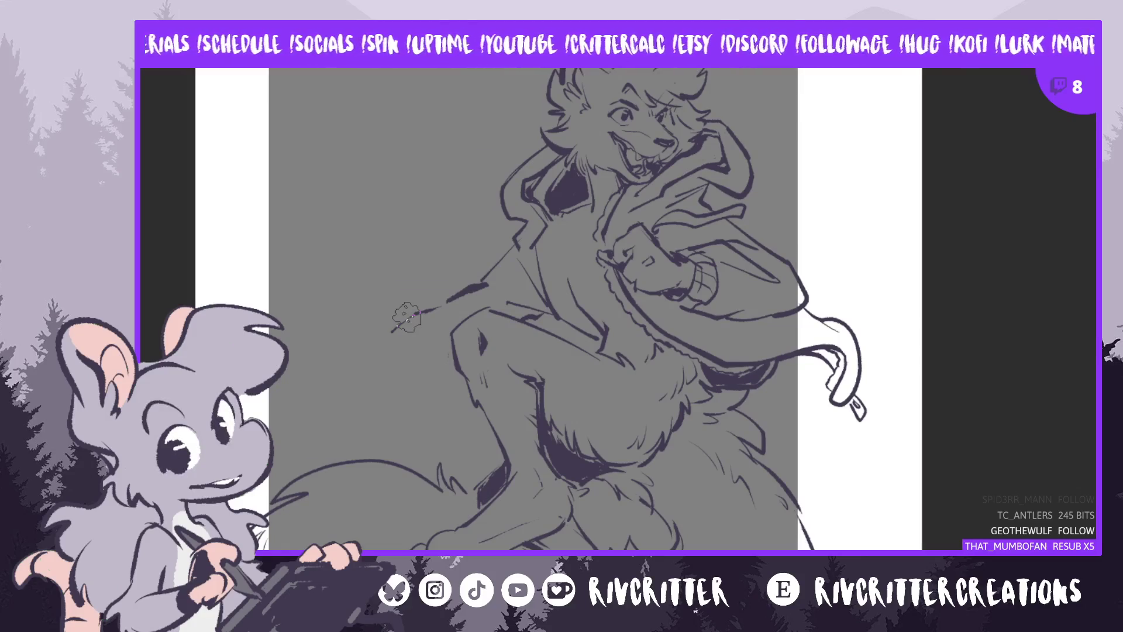
Erase and redraw the lower knee curve, add a short outline stroke, then mirror the view
scroll(533, 309, down, 5)
scroll(533, 309, up, 3)
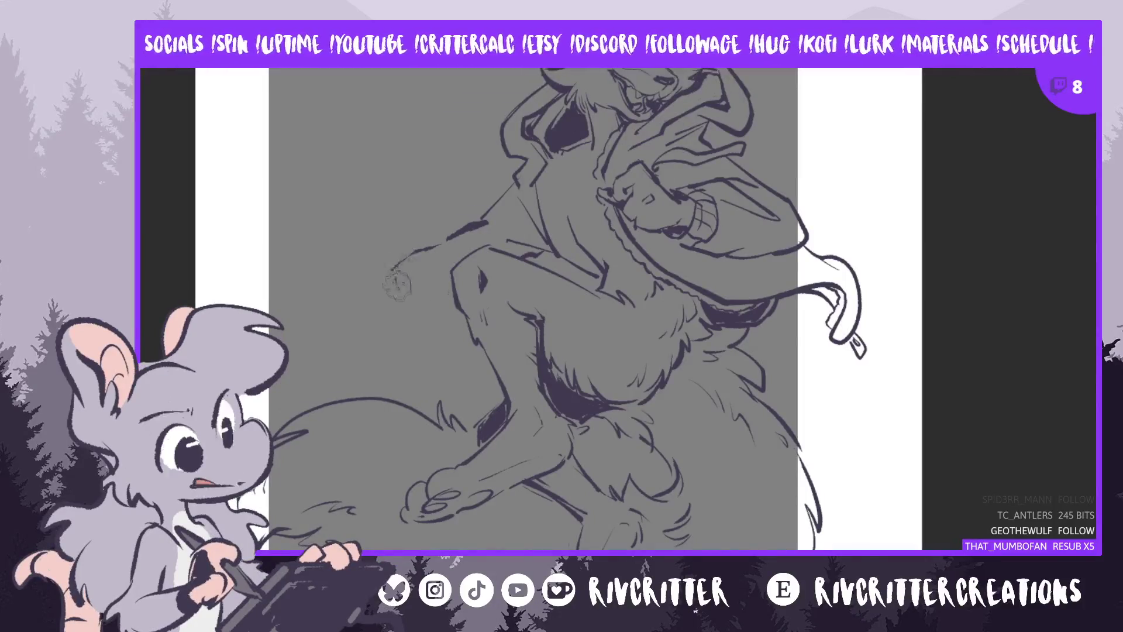
drag(434, 294, 398, 275)
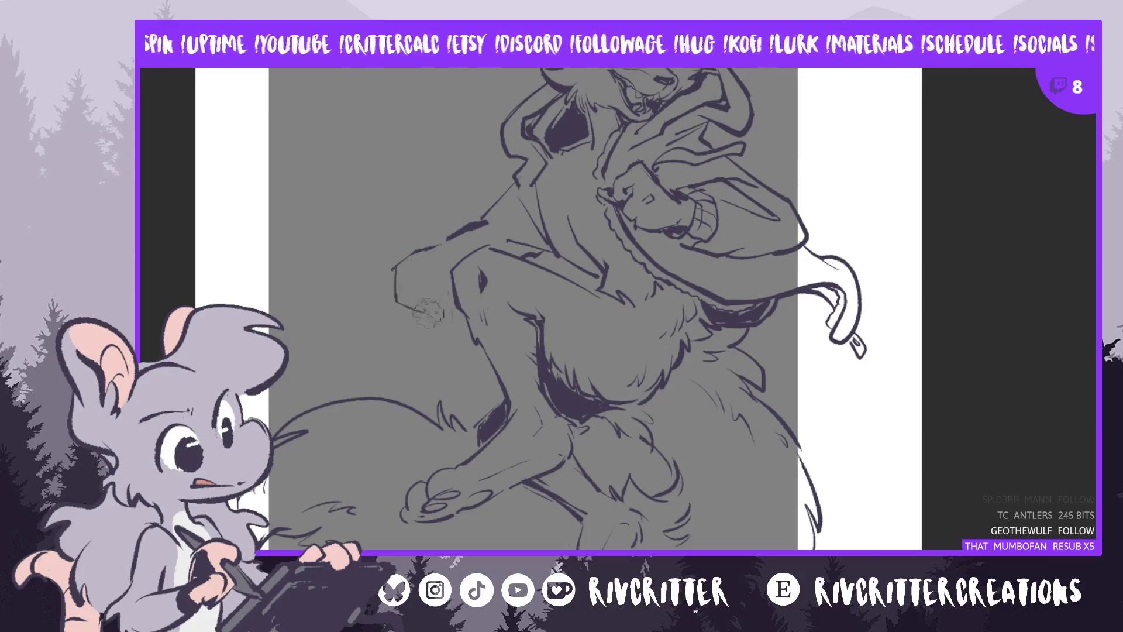
mouse_move(426, 250)
mouse_down()
mouse_move(391, 271)
mouse_move(445, 302)
mouse_up()
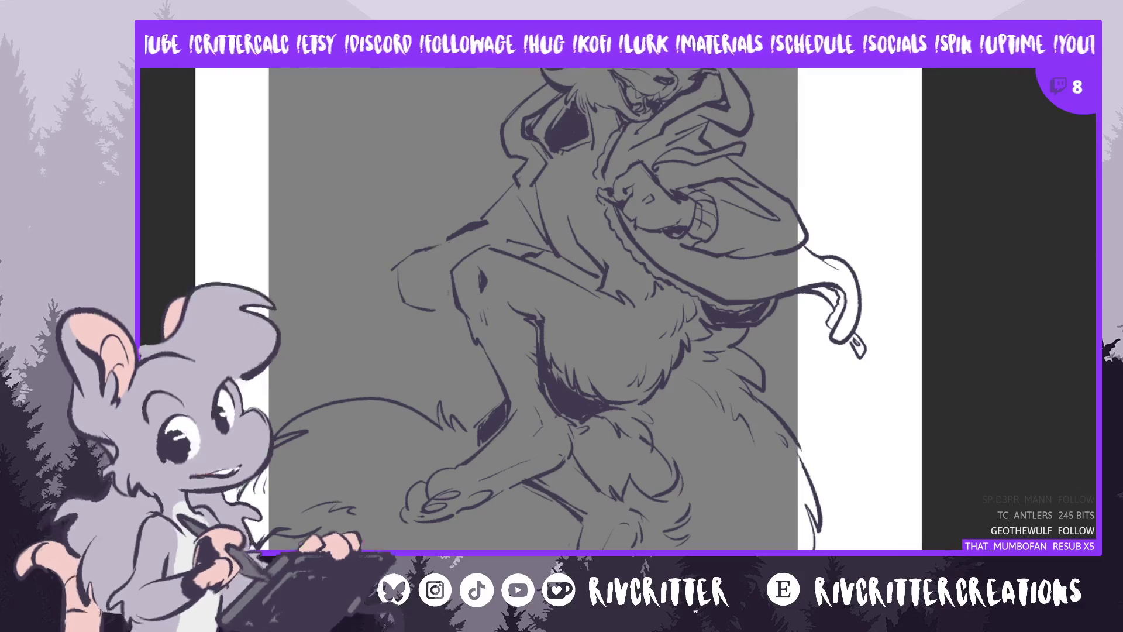
scroll(440, 252, up, 3)
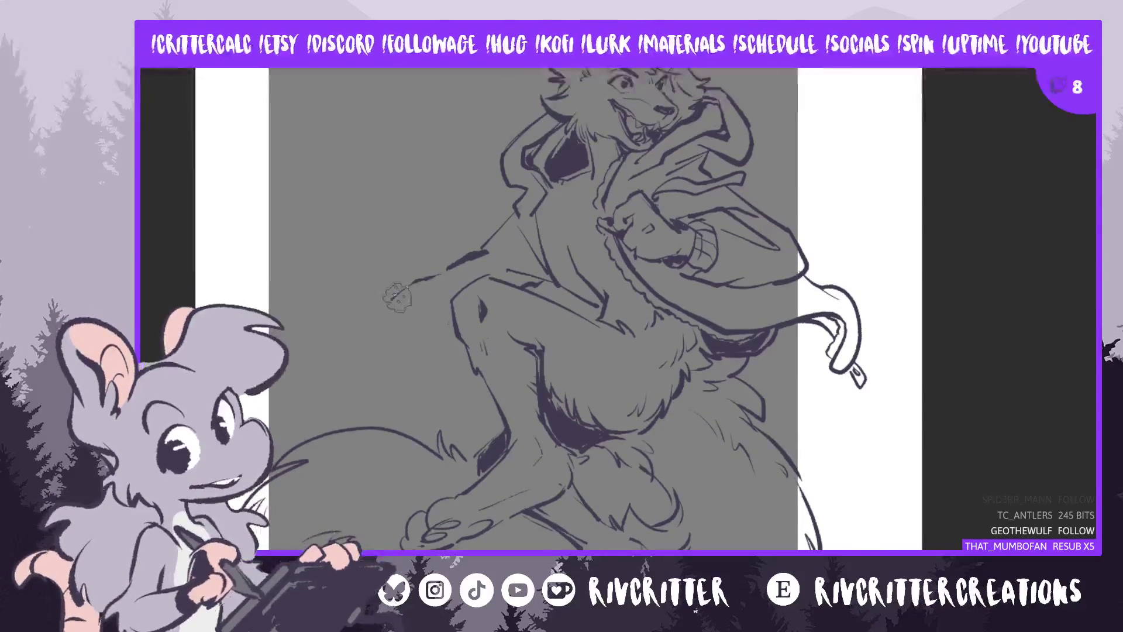
drag(412, 284, 392, 299)
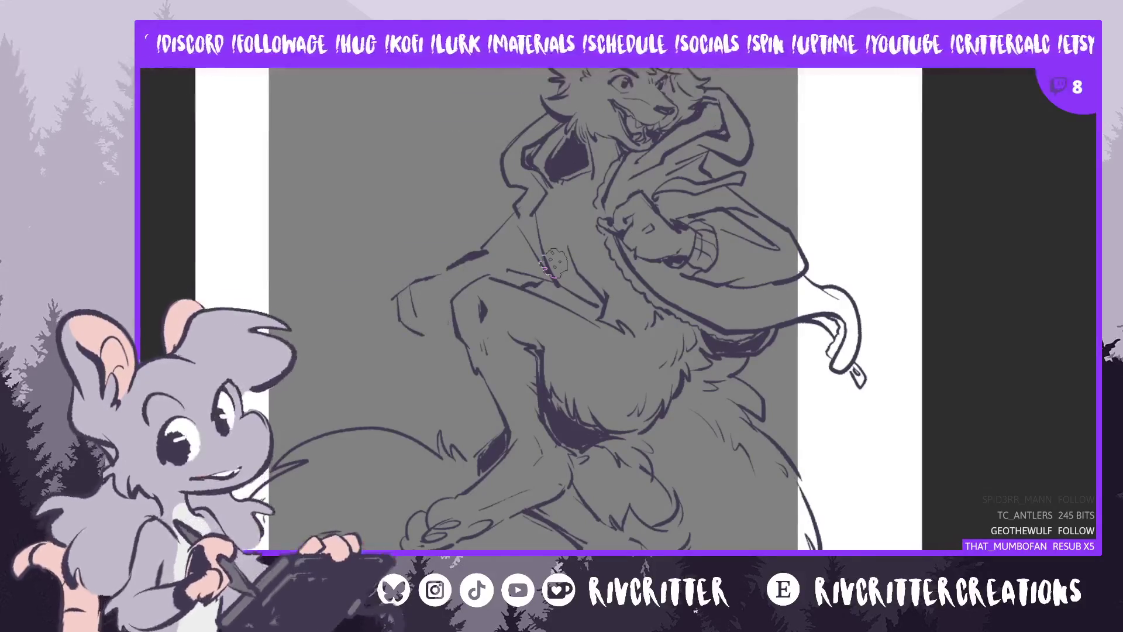
key(m)
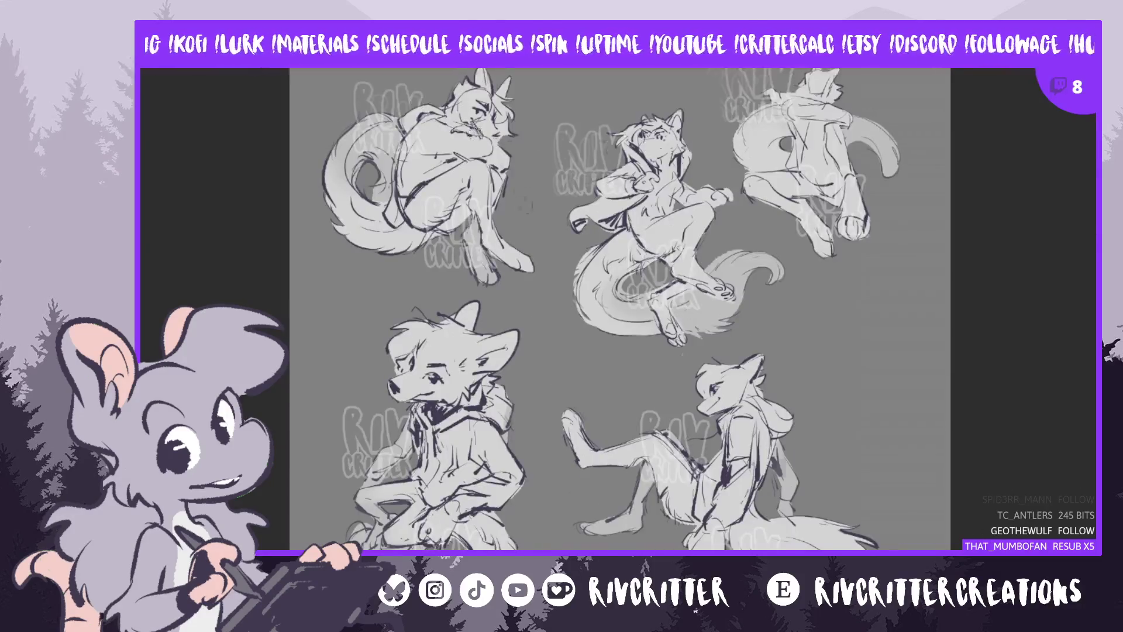
Scroll the canvas view down
scroll(520, 190, down, 1)
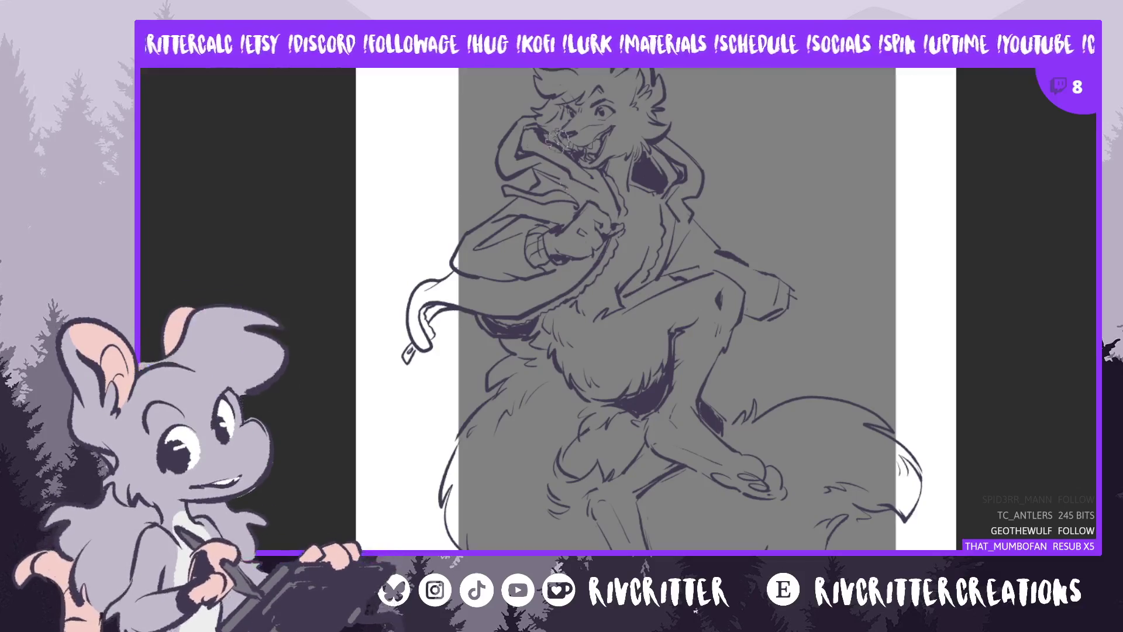
Flip the view back and forth to check proportions, then fit the rotated drawing to the window
scroll(696, 406, up, 2)
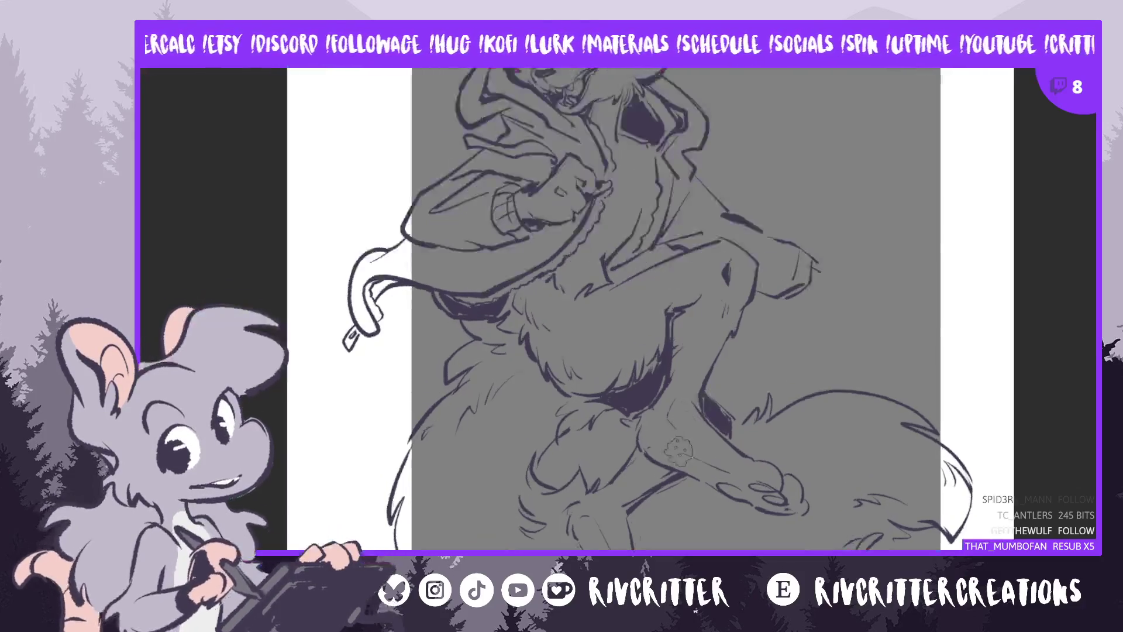
scroll(672, 310, down, 3)
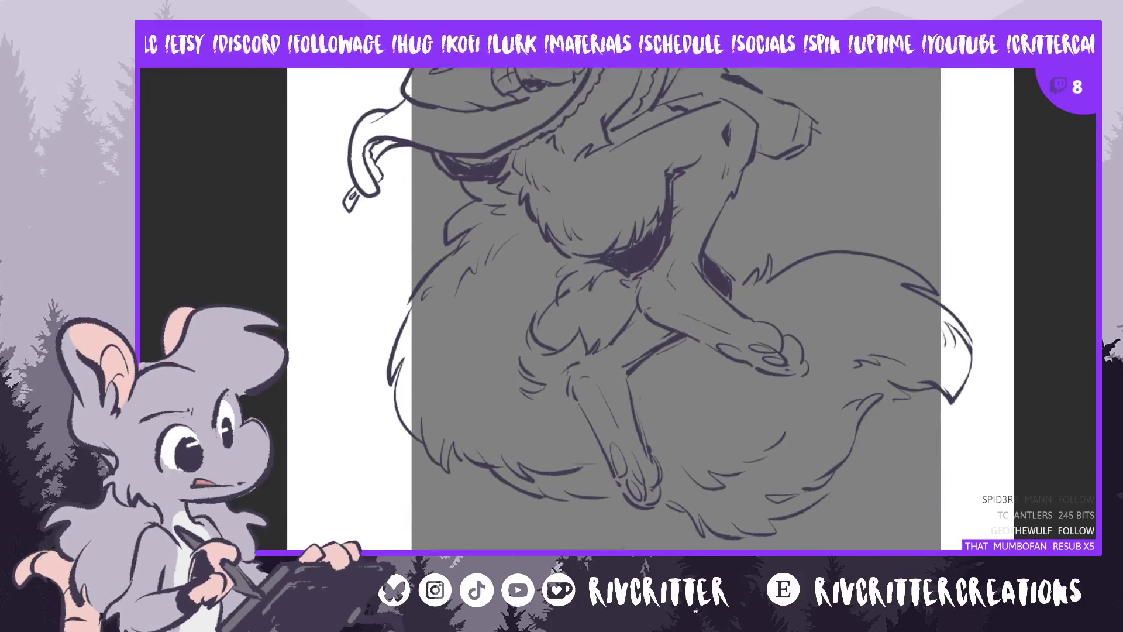
key(m)
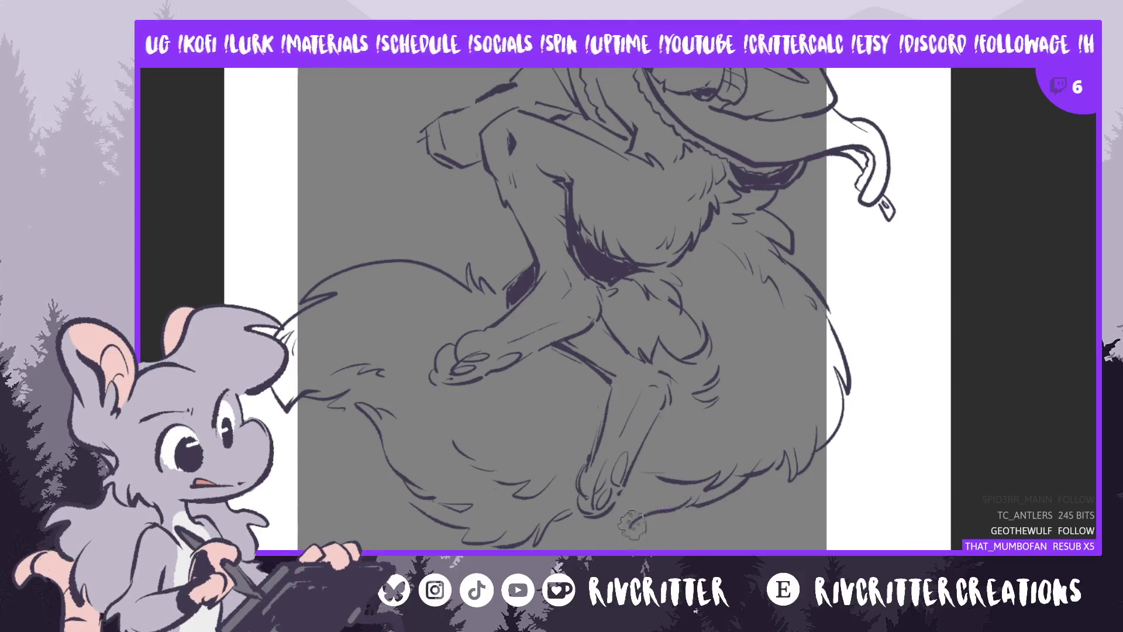
key(m)
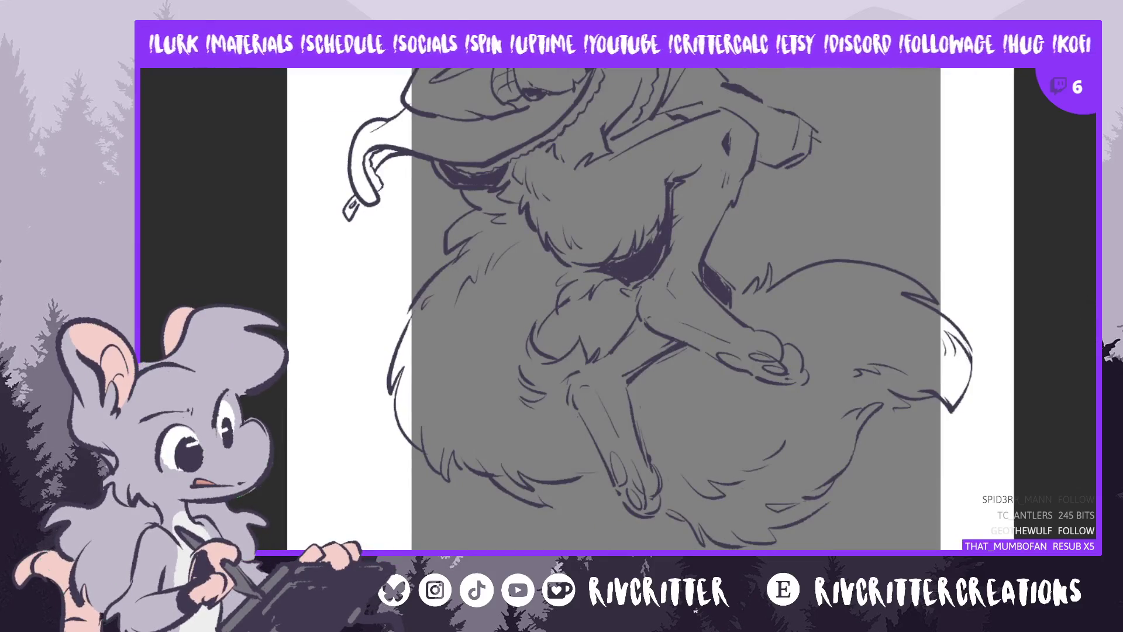
scroll(655, 310, up, 4)
scroll(565, 367, down, 2)
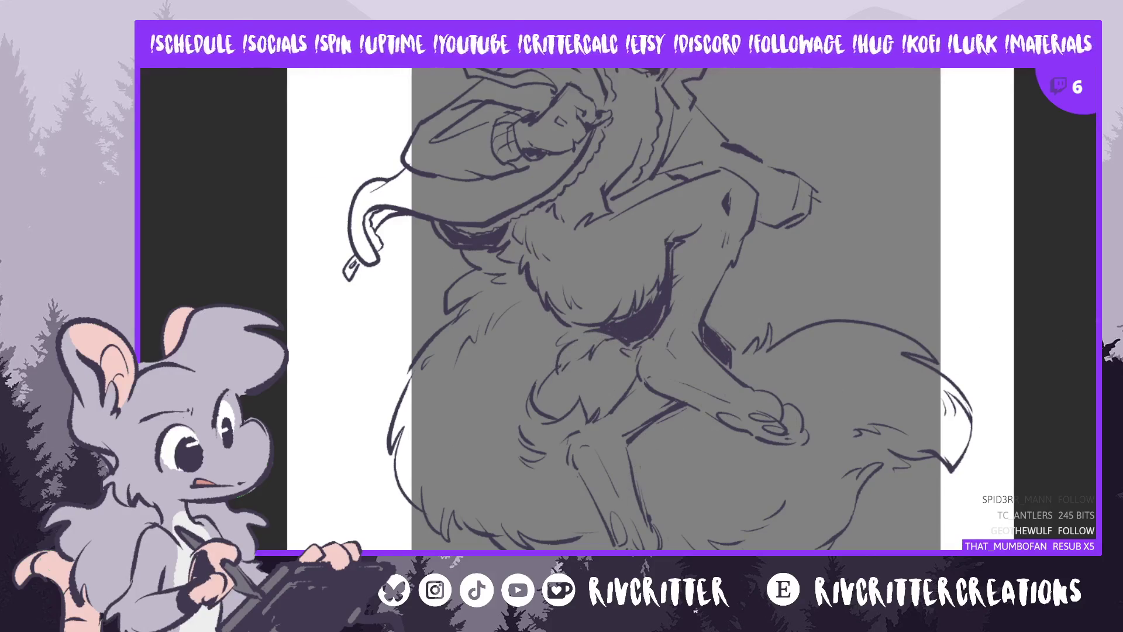
scroll(682, 448, down, 1)
scroll(626, 316, up, 5)
key(ctrl+0)
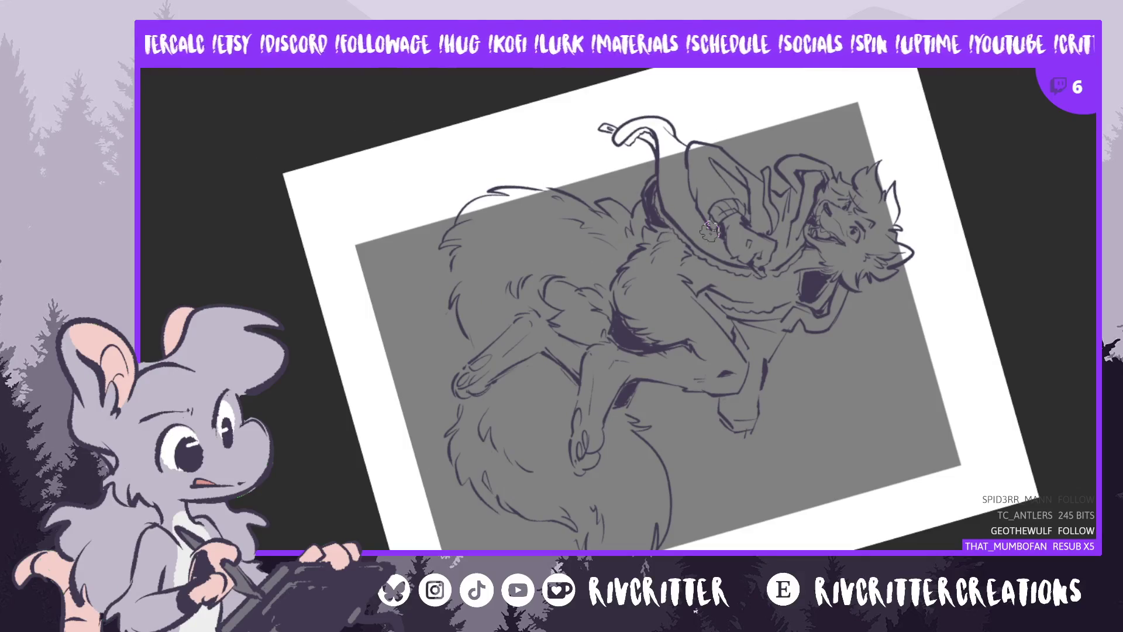
In a mirrored view, draw a cleaner pen outline down the tail's outer edge
key(m)
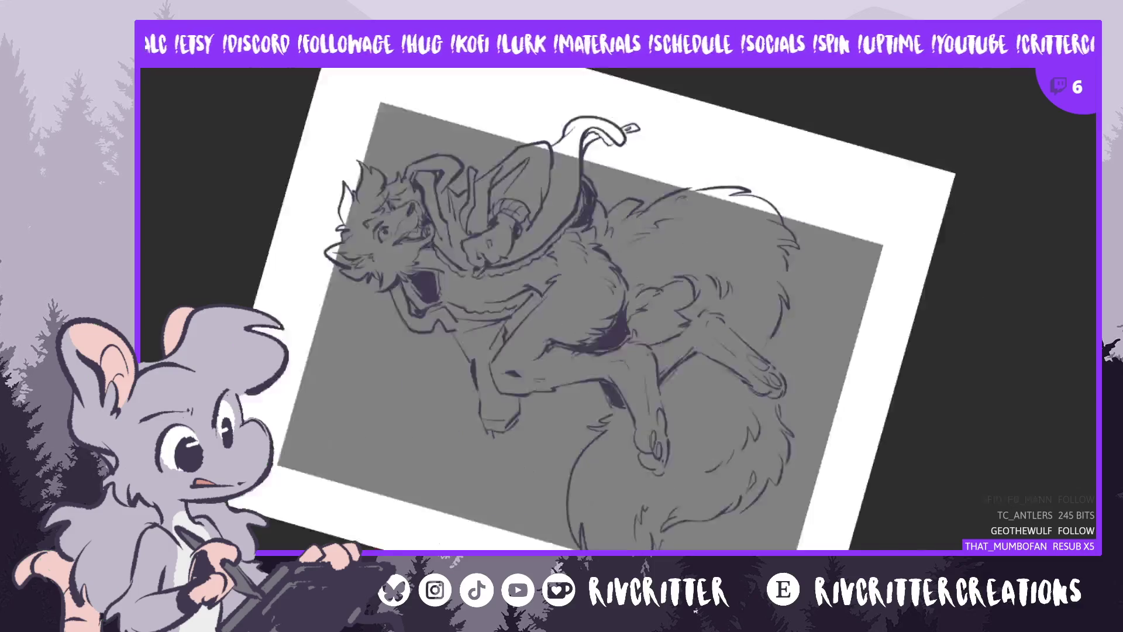
scroll(579, 309, down, 3)
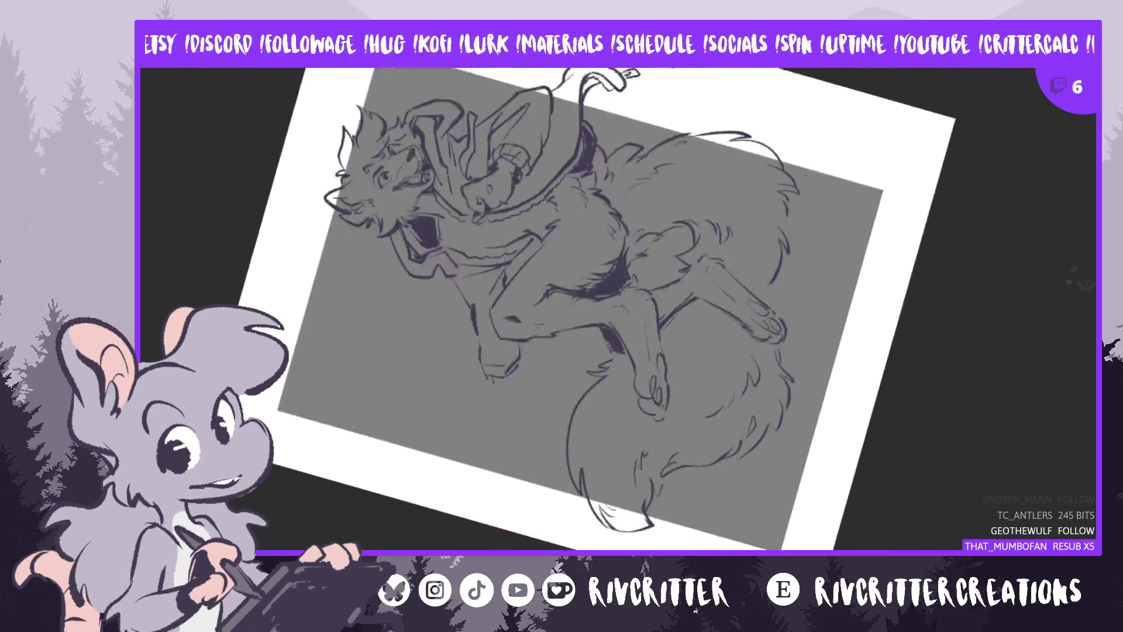
drag(795, 193, 789, 307)
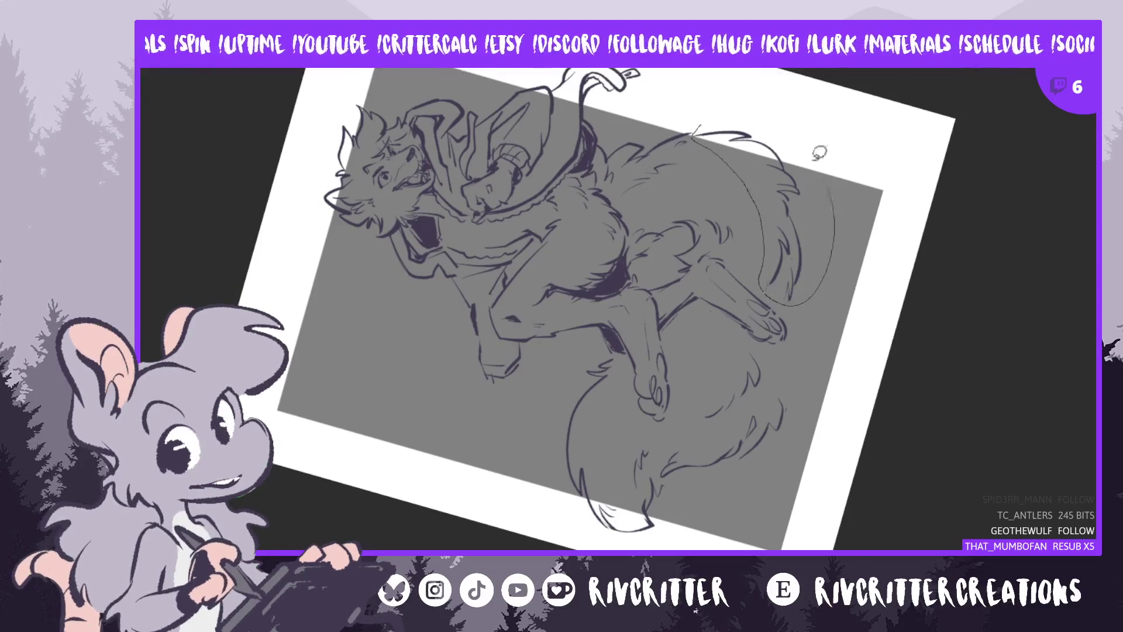
Lasso the tail tip, nudge it slightly outward, deselect, and flip the view back
drag(708, 120, 696, 134)
mouse_move(787, 236)
mouse_down()
mouse_move(801, 232)
mouse_move(793, 235)
mouse_up()
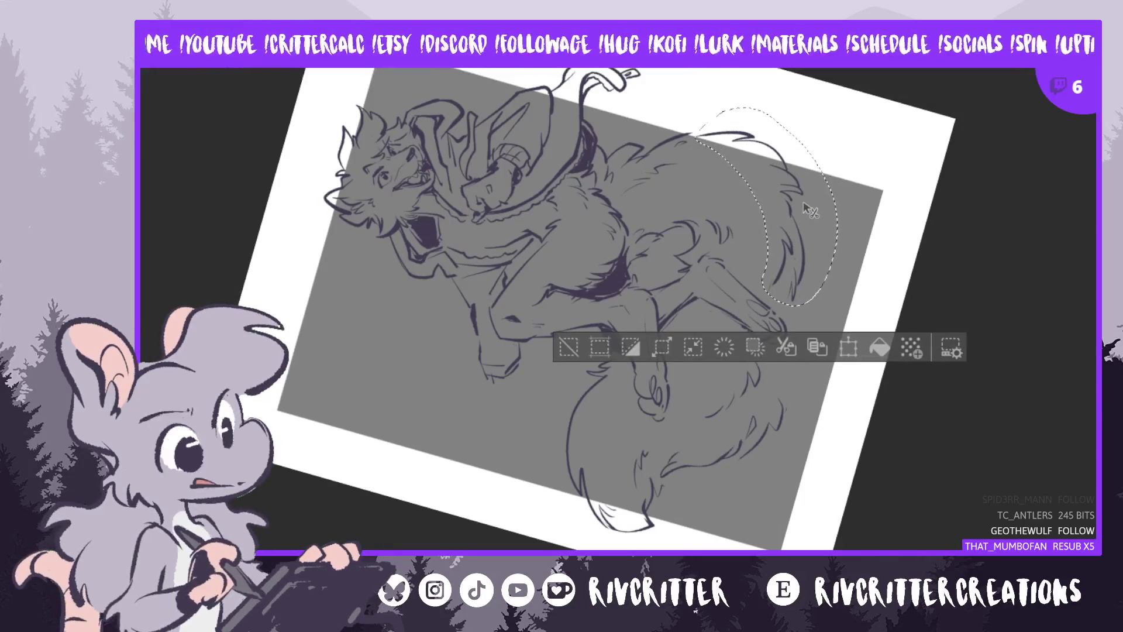
key(ctrl+d)
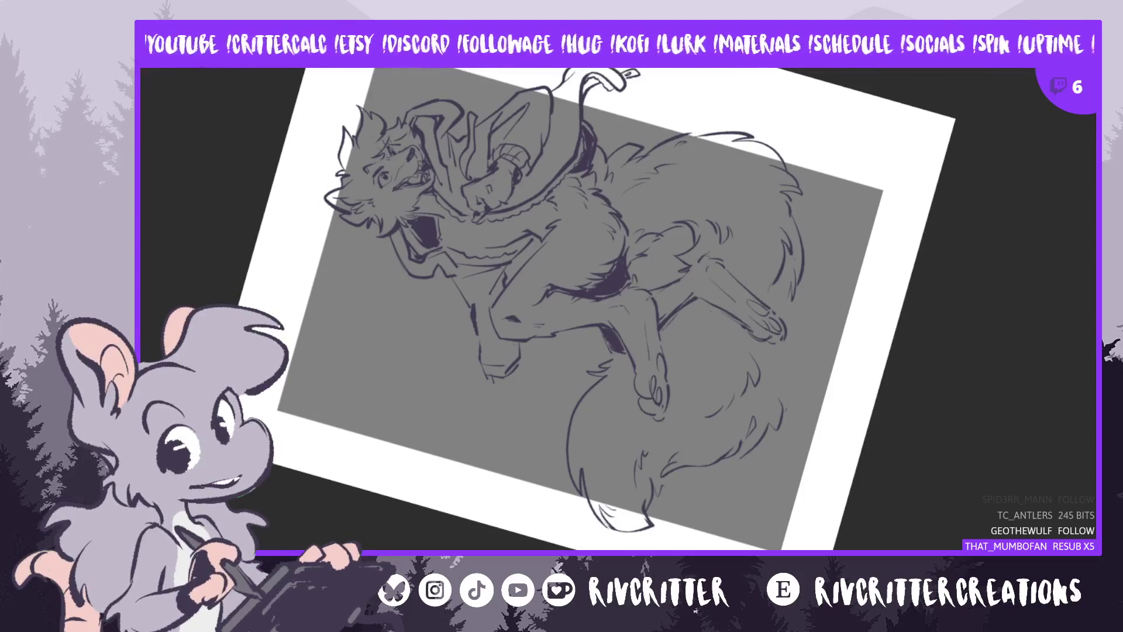
key(h)
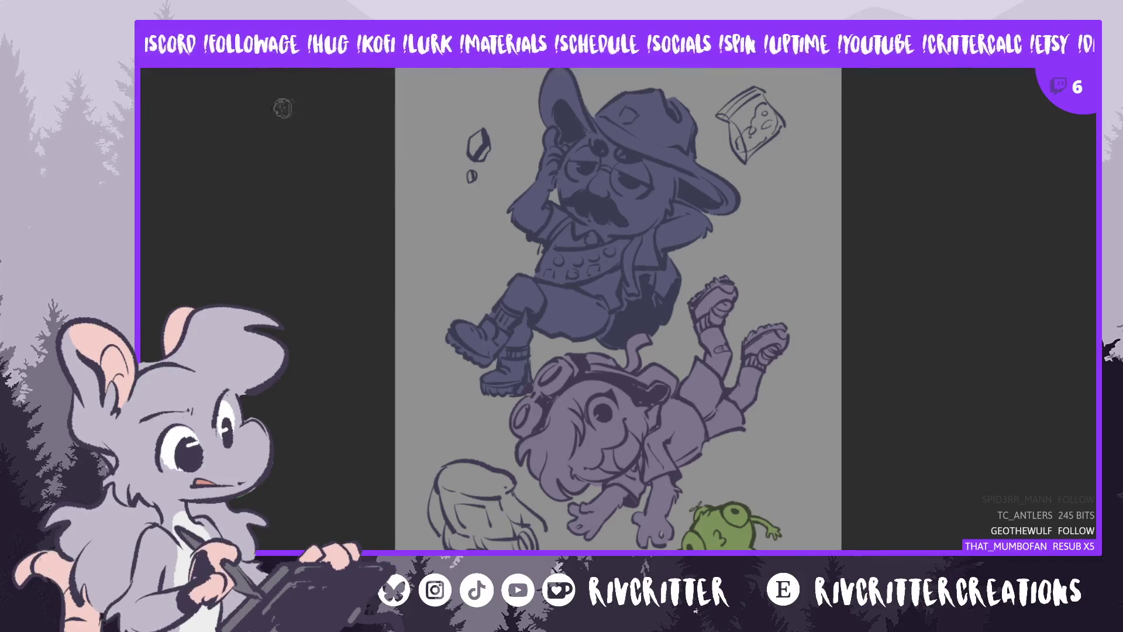
Zoom around the hat drawing, then return to the coat character canvas with Ctrl+Tab
scroll(620, 496, up, 3)
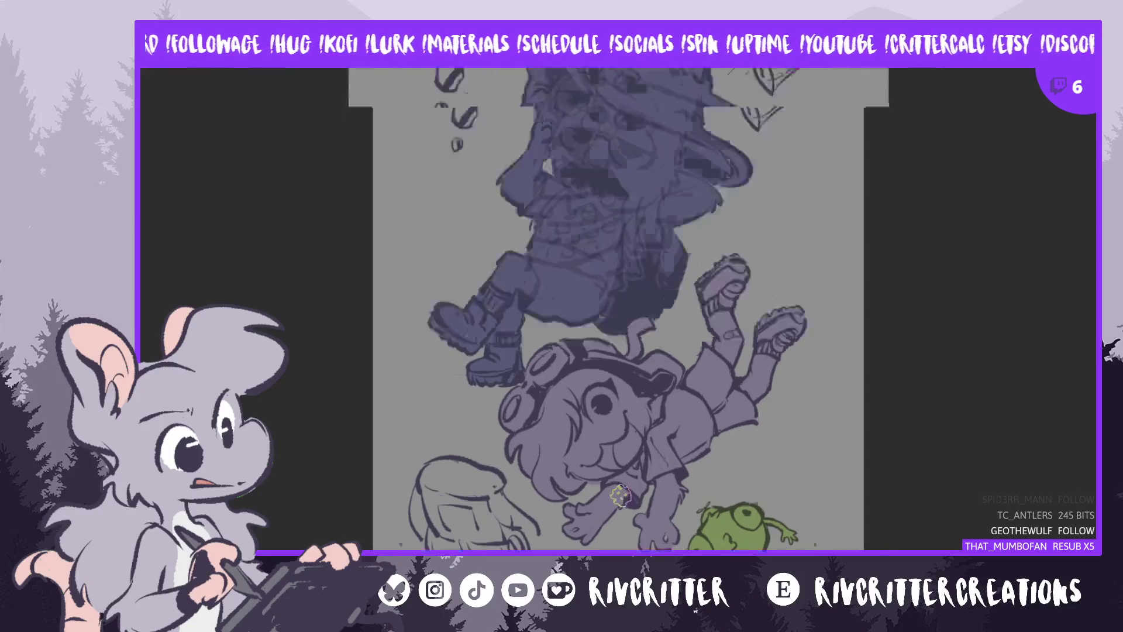
scroll(884, 322, down, 2)
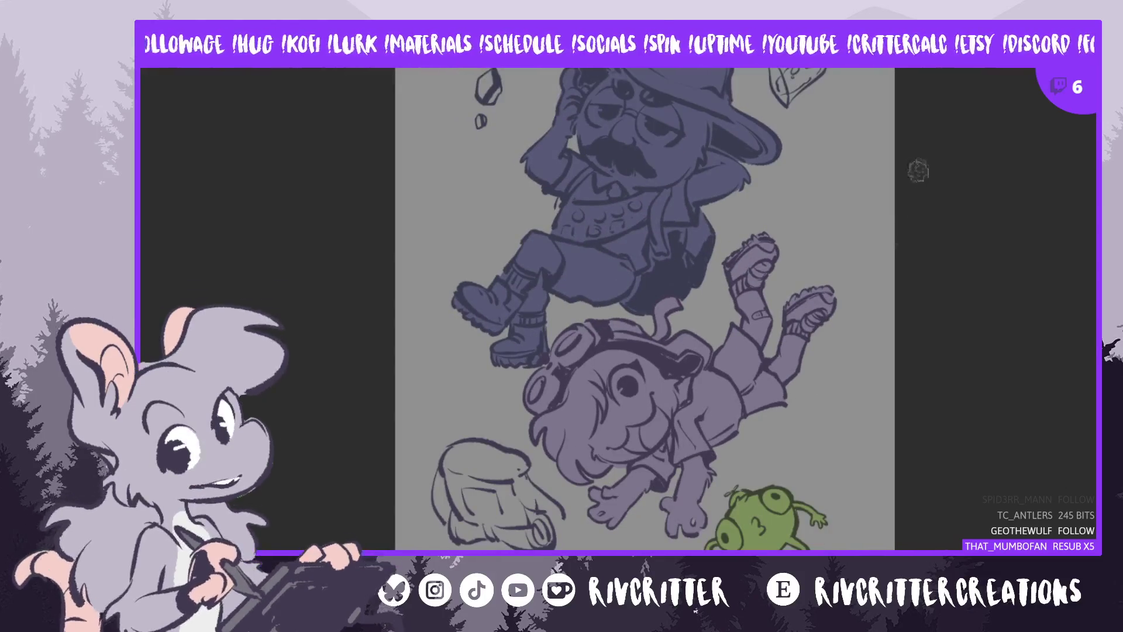
scroll(884, 322, up, 1)
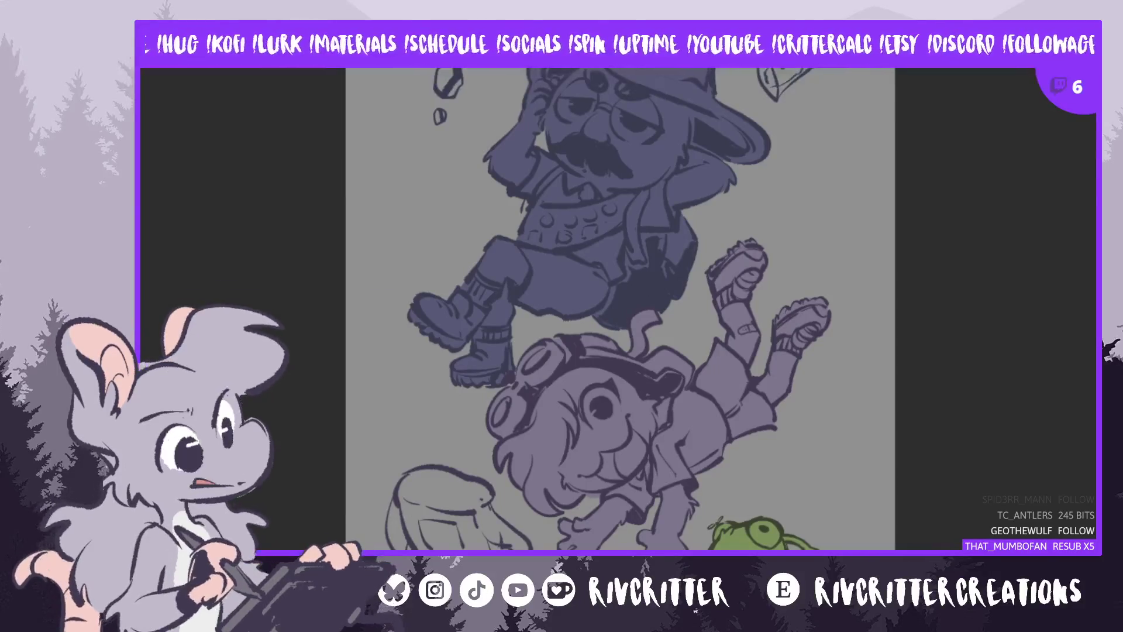
key(ctrl+Tab)
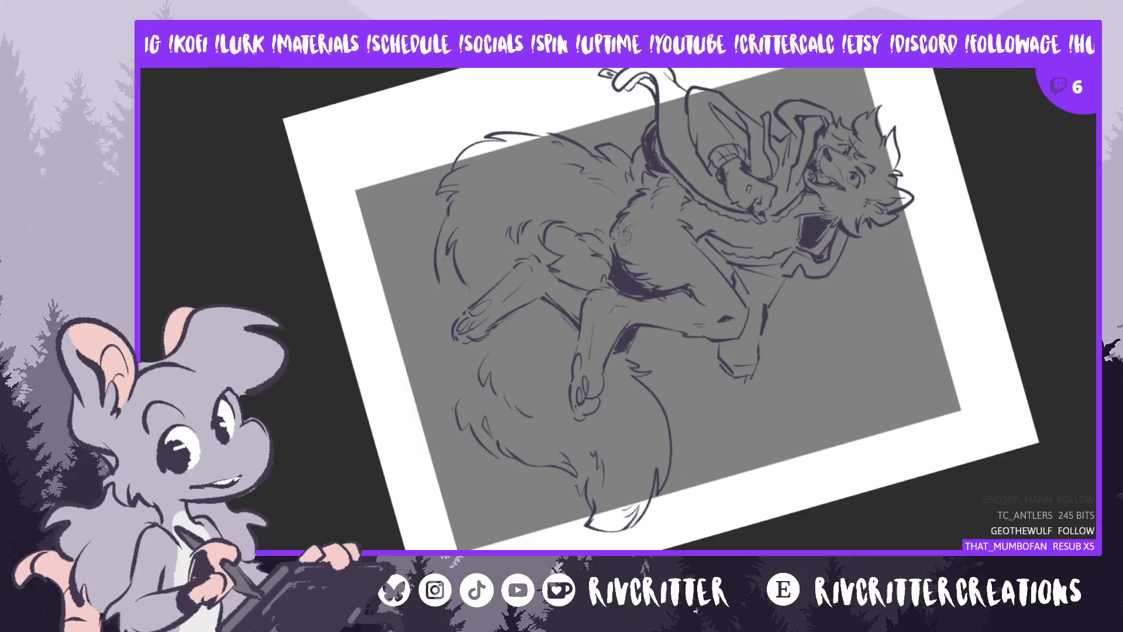
Zoom in on the tail, undo the stray strokes beside it, and zoom back out
scroll(598, 211, up, 2)
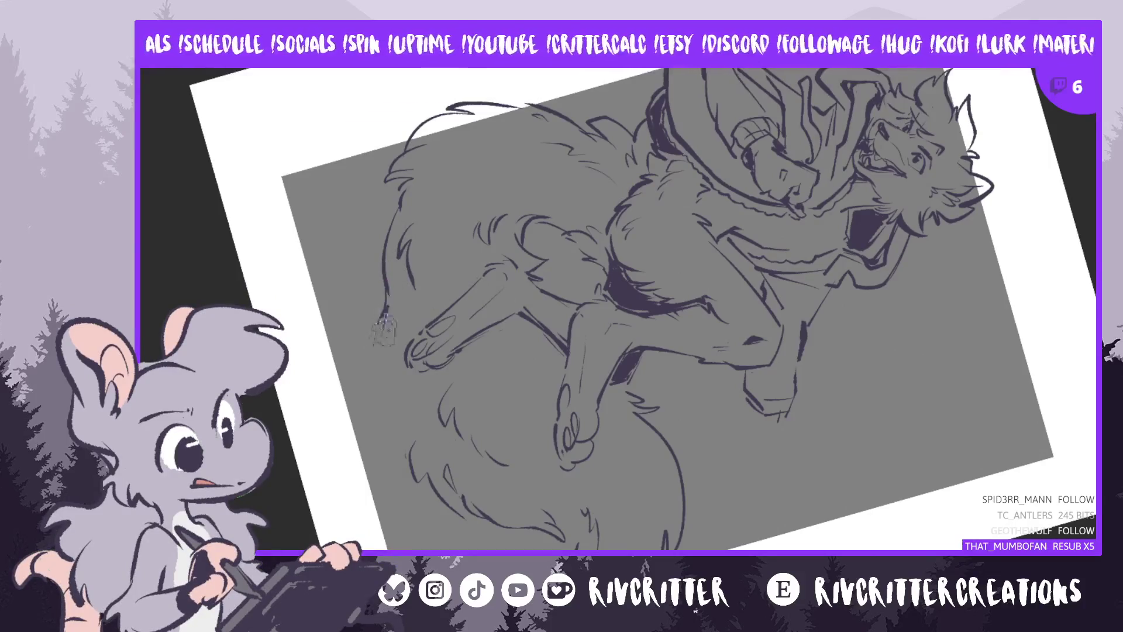
key(ctrl+z)
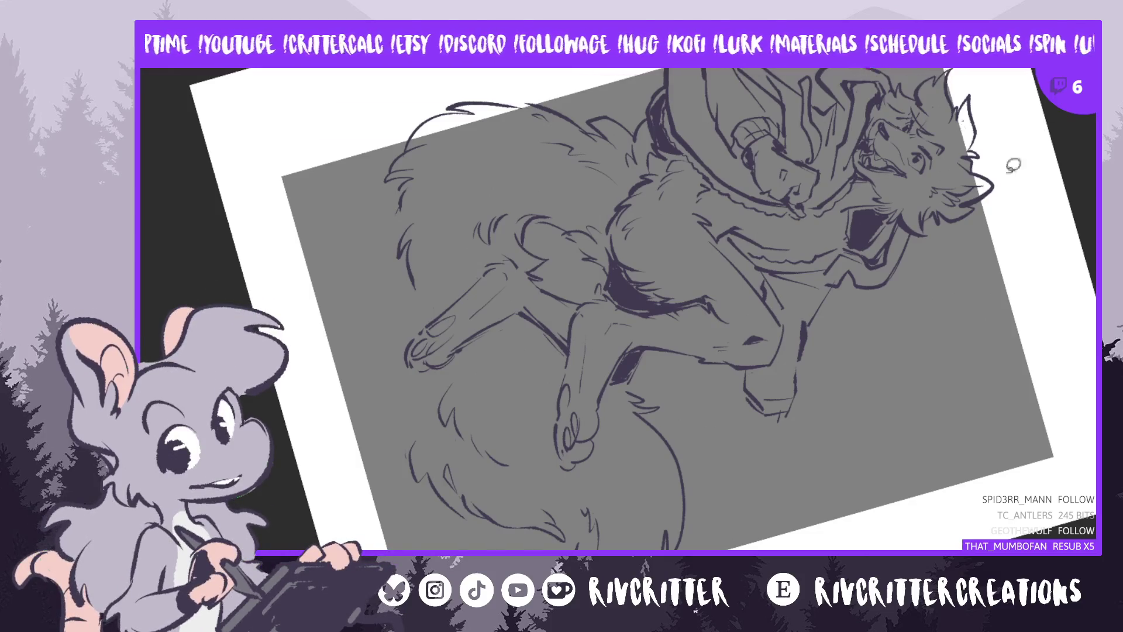
scroll(833, 296, down, 3)
scroll(834, 296, up, 1)
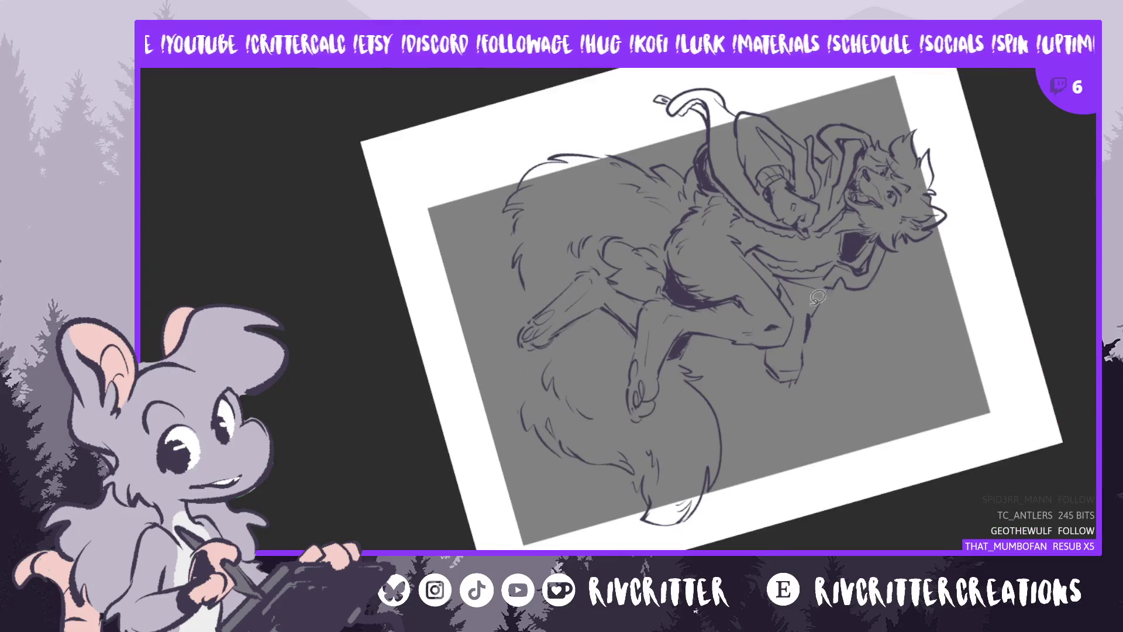
Lasso the lower part of the tail and nudge it down and left
drag(571, 315, 487, 388)
drag(717, 351, 536, 325)
click(567, 325)
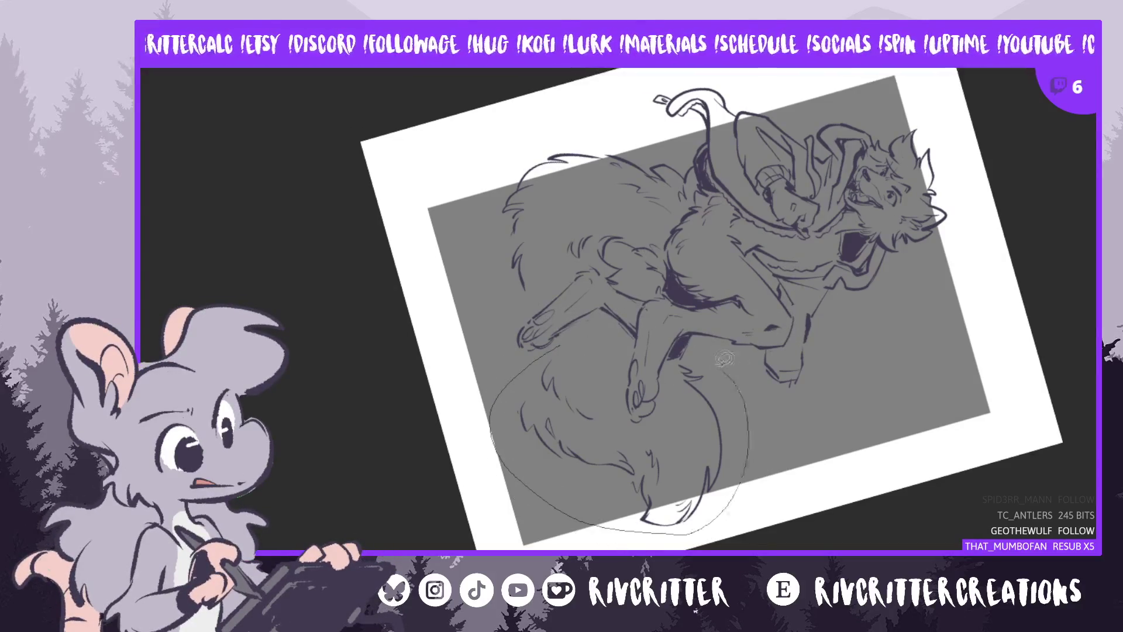
drag(669, 409, 568, 341)
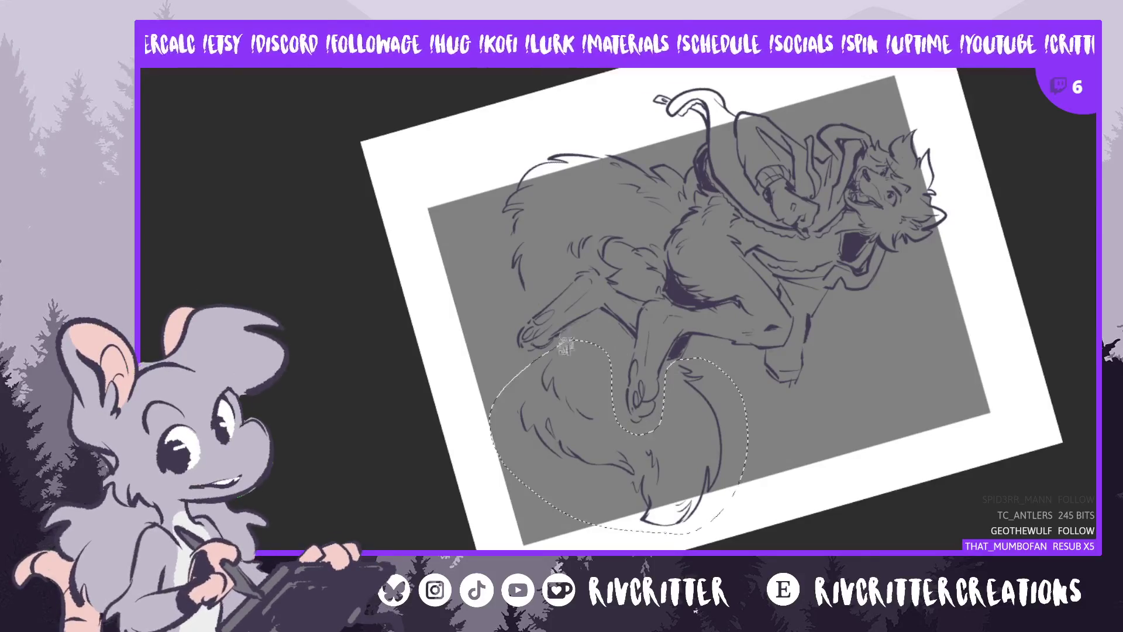
drag(691, 452, 685, 468)
Rotate the selected tail with Ctrl+T, apply and deselect, then mirror the view
key(ctrl+t)
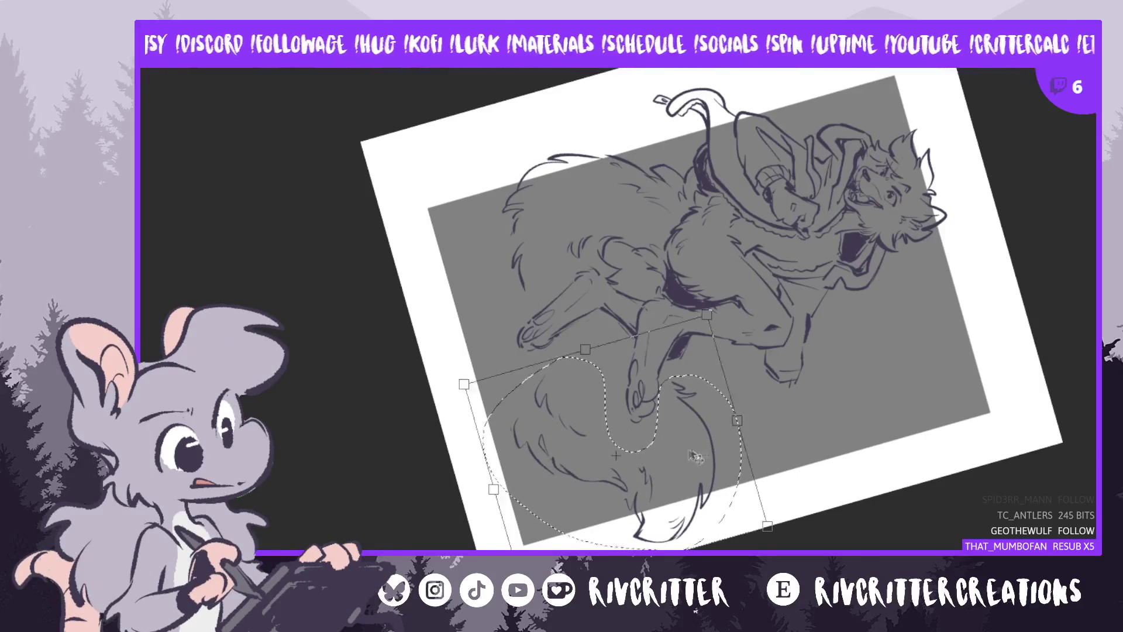
drag(824, 482, 803, 522)
drag(708, 515, 710, 498)
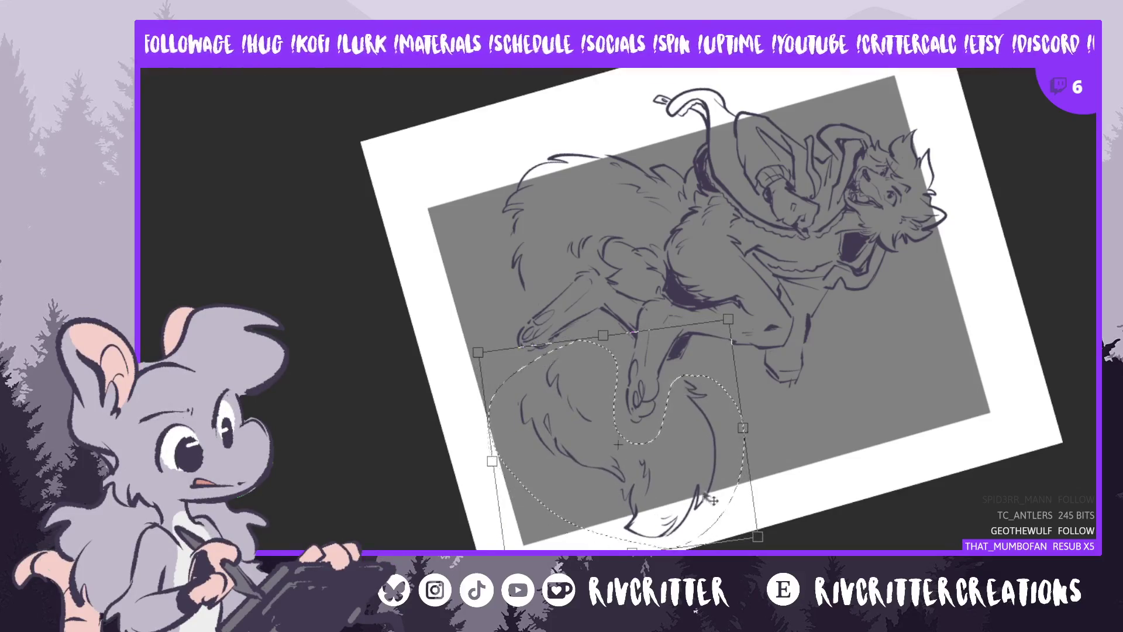
key(Return)
key(ctrl+d)
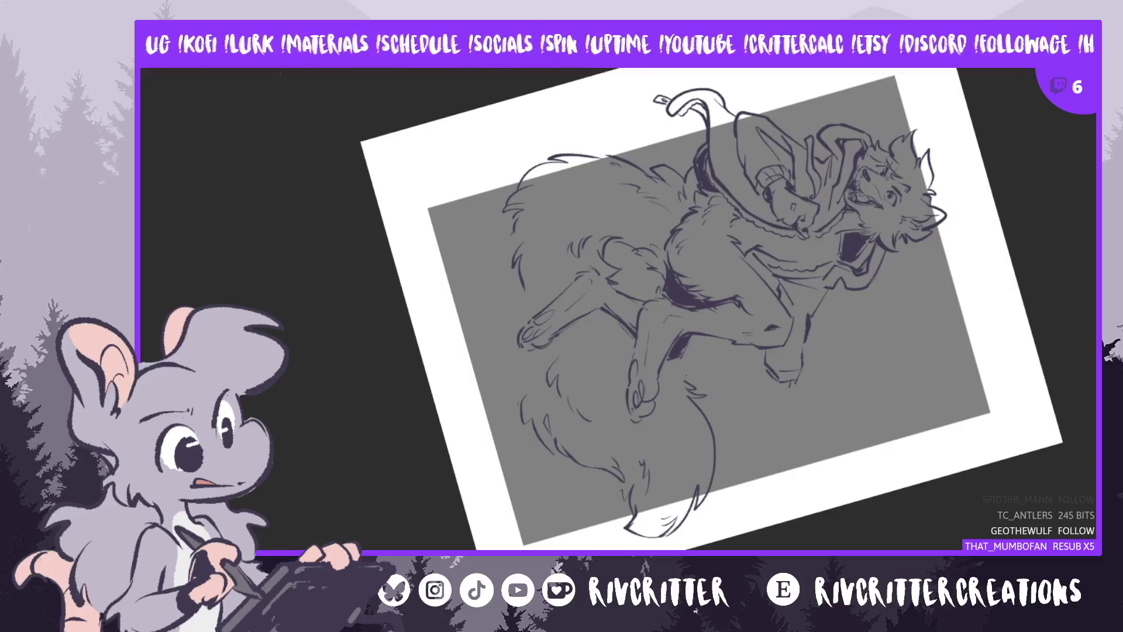
key(m)
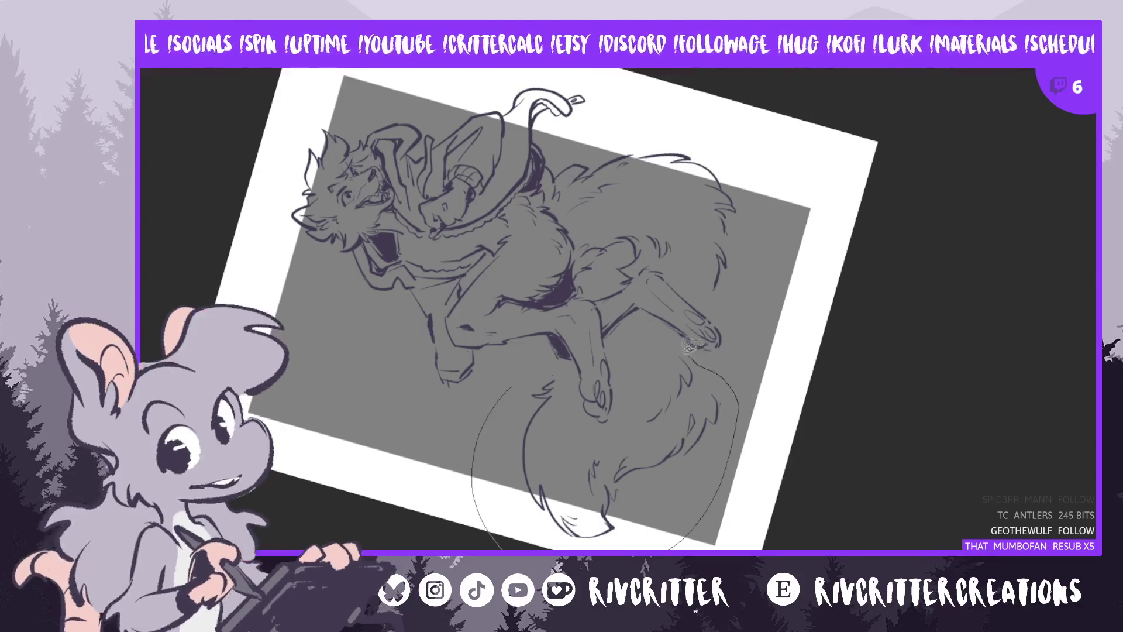
Lasso the lower tail, shift it left and rotate it to curl beside the legs, then apply and deselect
drag(576, 424, 483, 385)
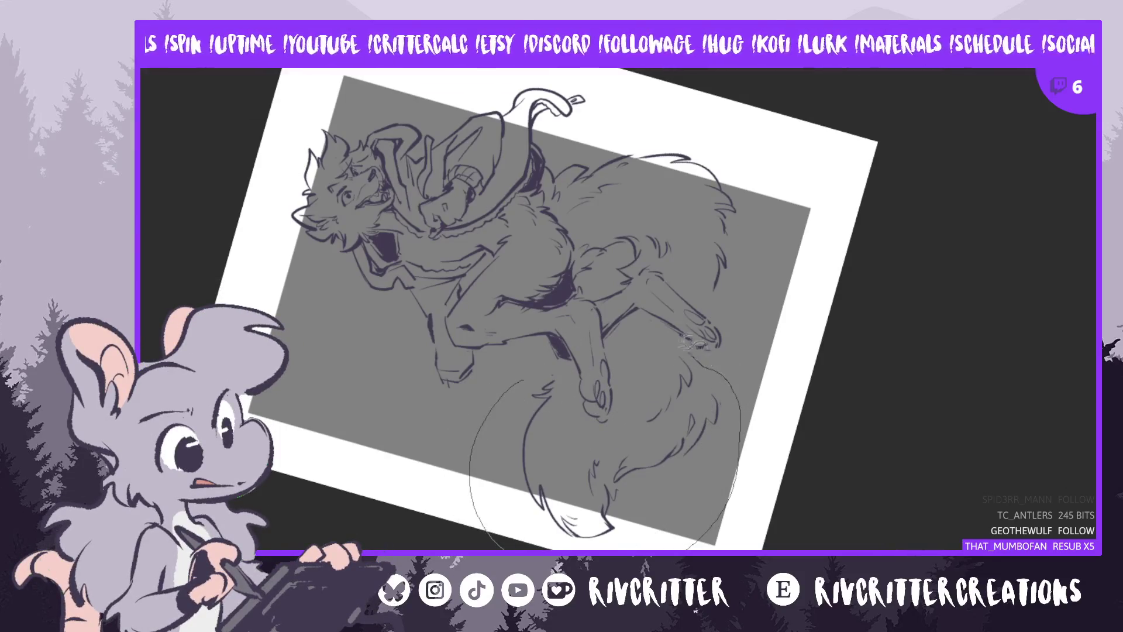
drag(606, 428, 547, 366)
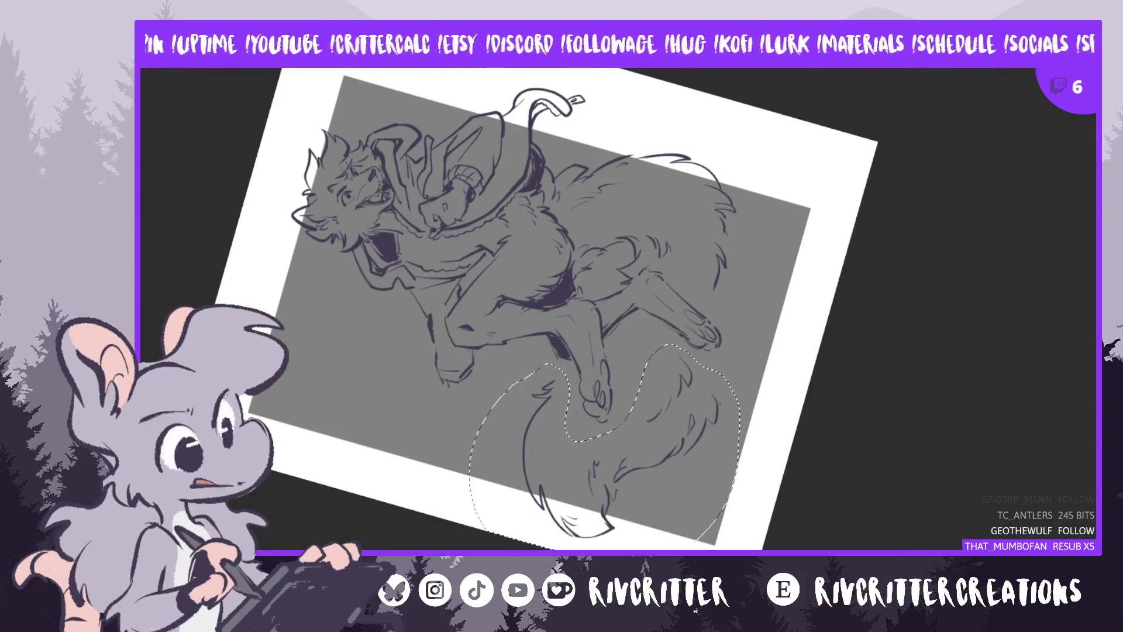
drag(699, 458, 655, 465)
key(ctrl+t)
drag(753, 427, 742, 461)
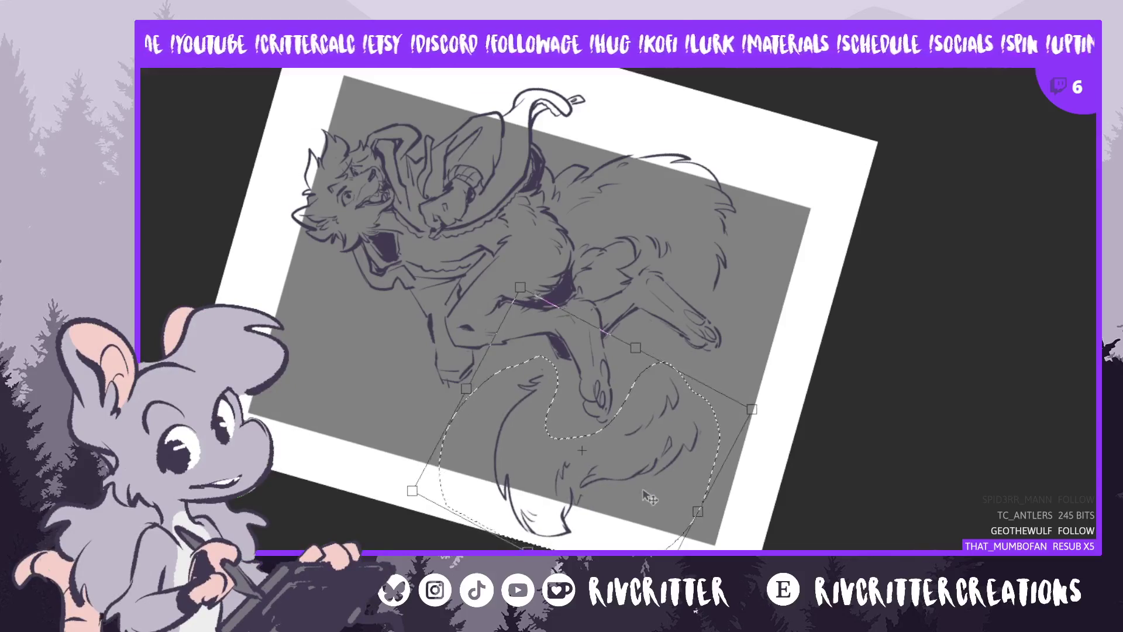
drag(648, 497, 631, 501)
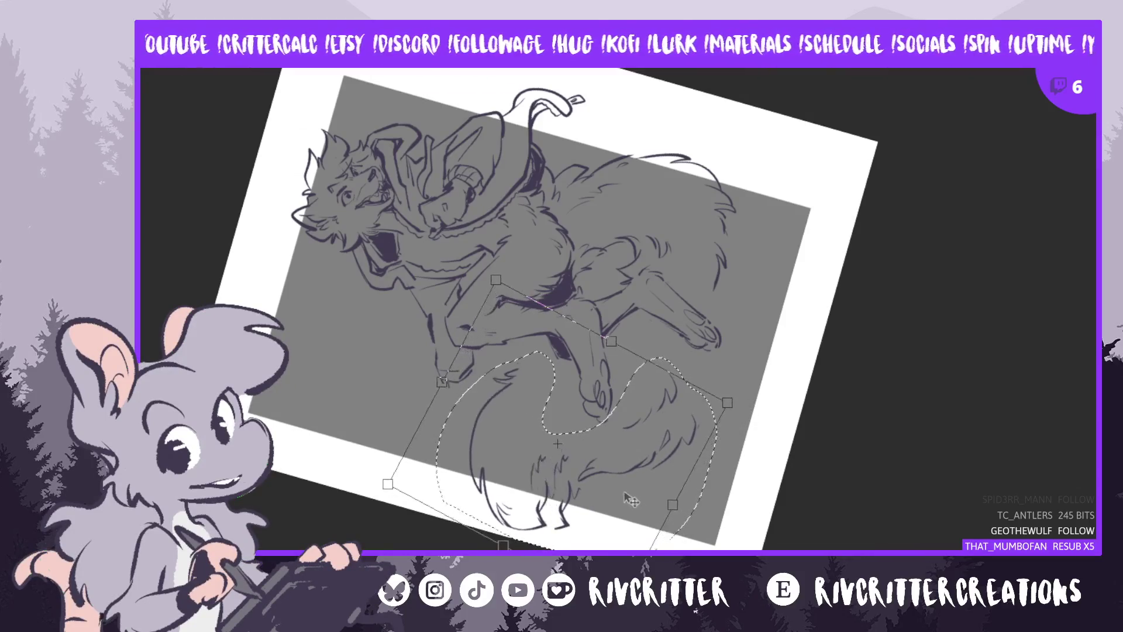
mouse_move(740, 449)
mouse_down()
mouse_move(738, 469)
mouse_move(741, 458)
mouse_up()
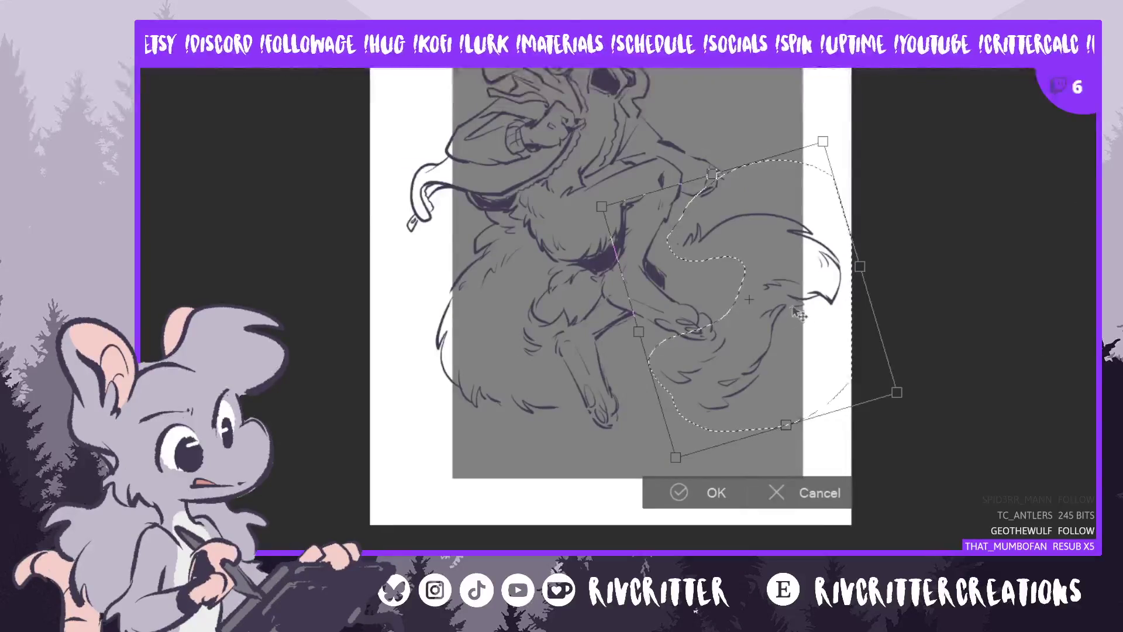
drag(799, 314, 799, 304)
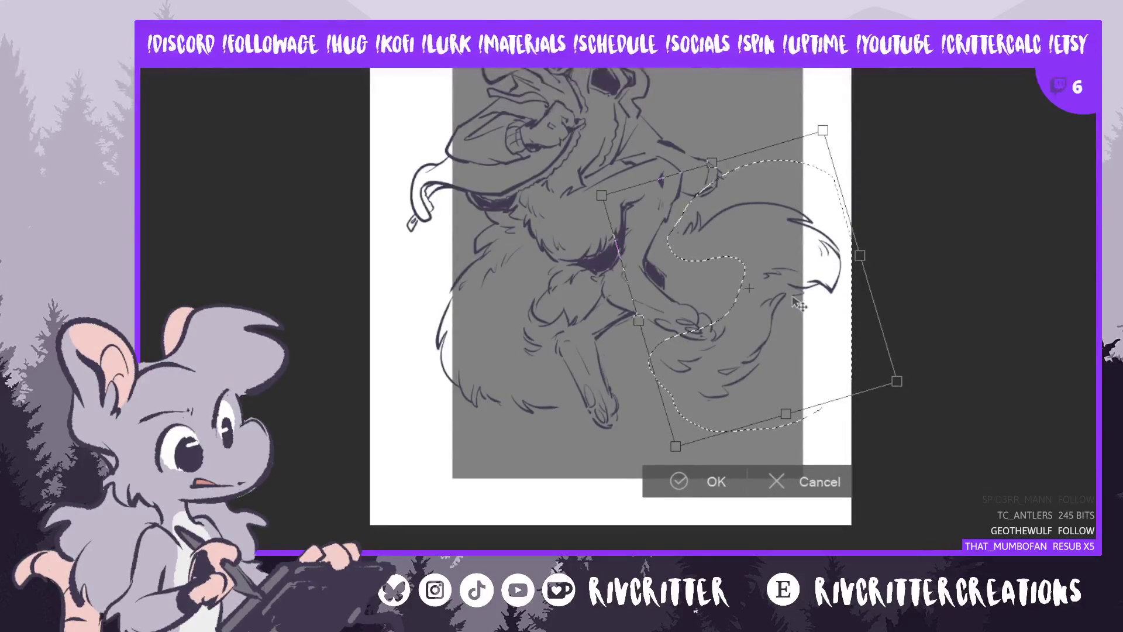
drag(914, 311, 904, 283)
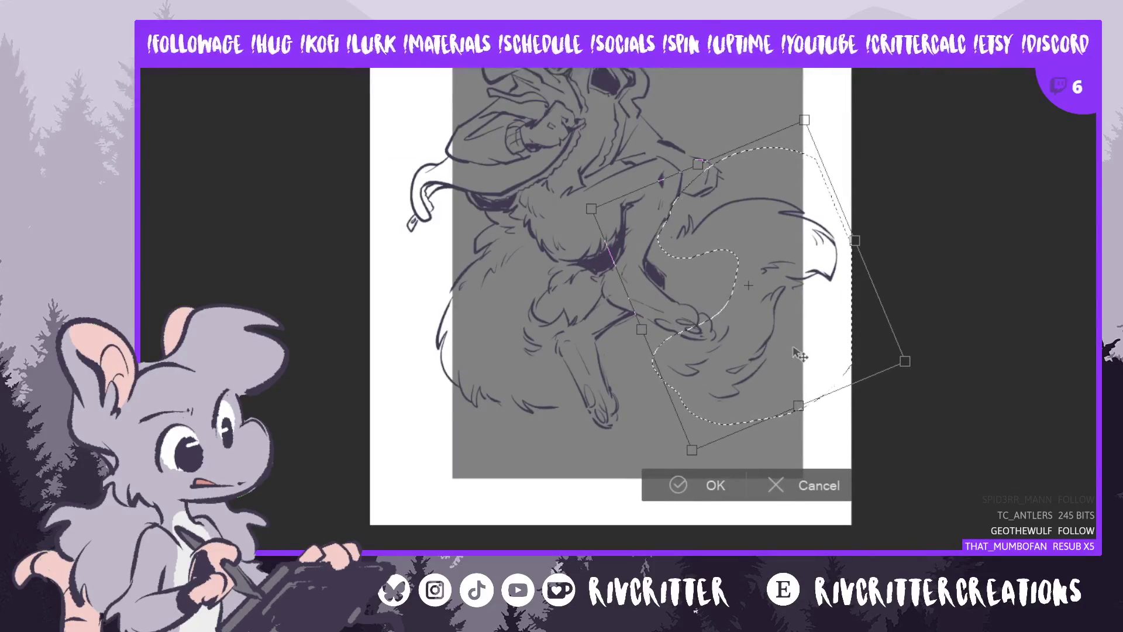
click(677, 484)
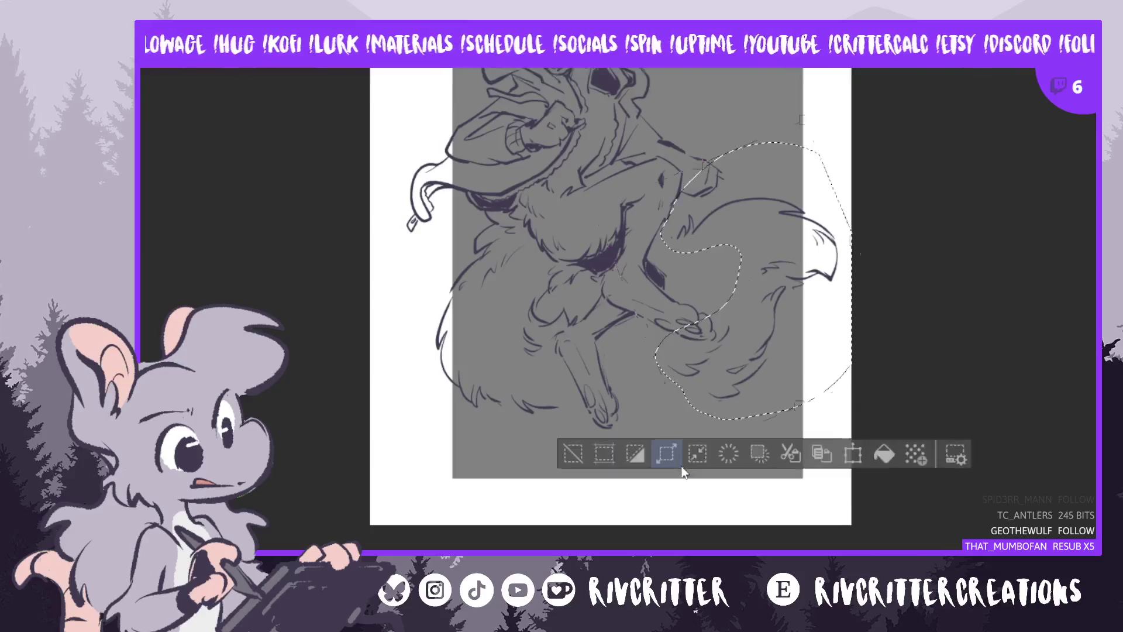
key(ctrl+d)
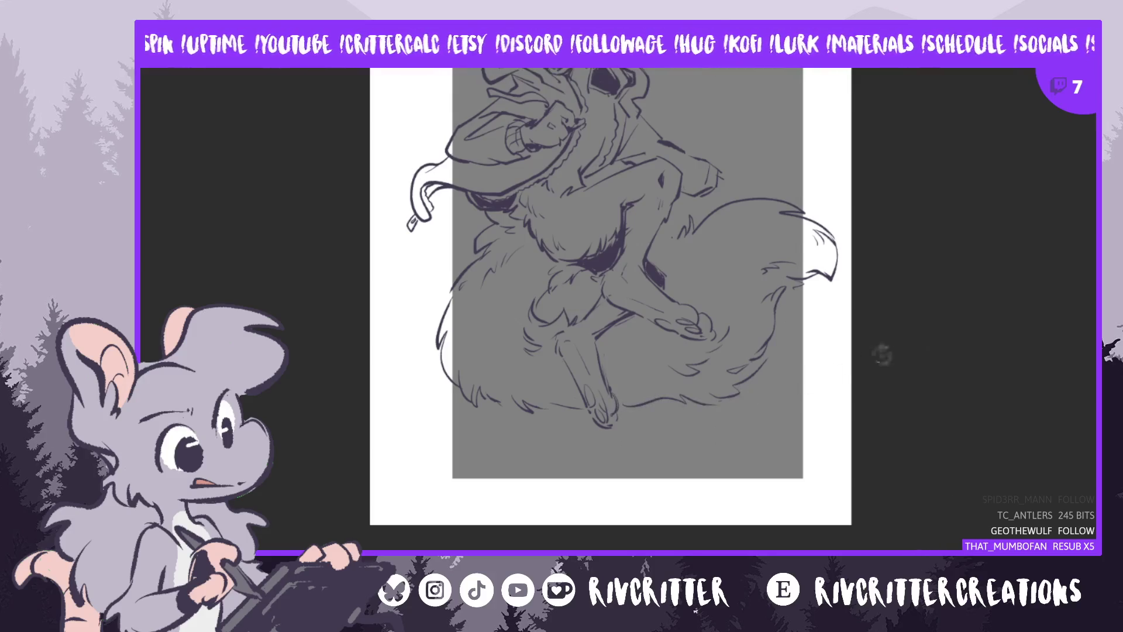
In a rotated, unmirrored view, draw a short outline stroke on the tail, undoing missed strokes
key(h)
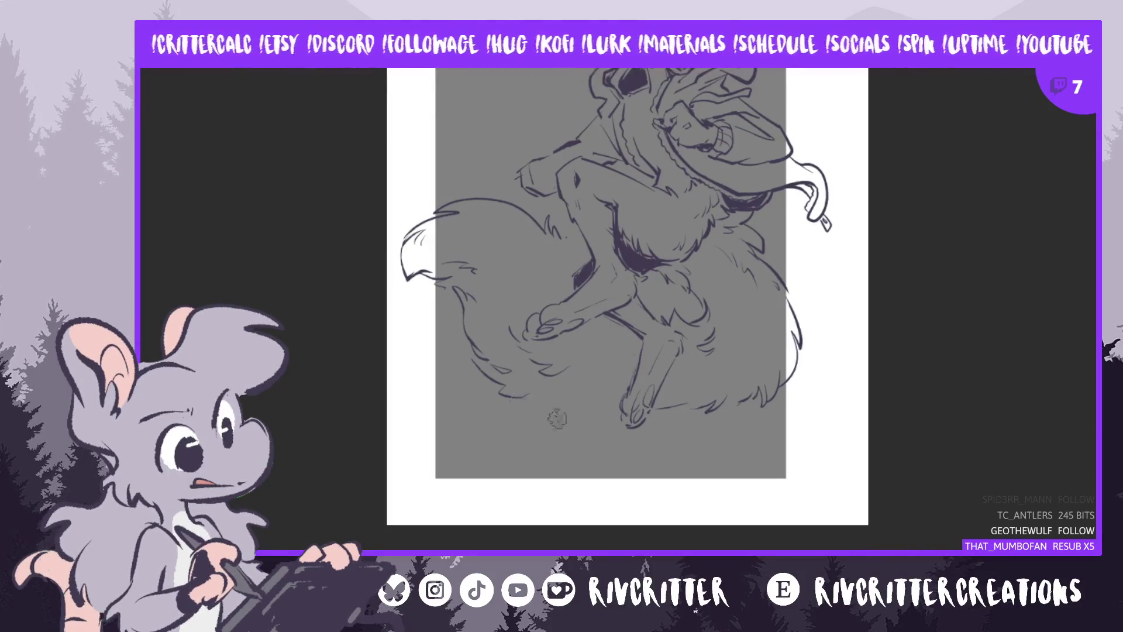
drag(519, 404, 581, 415)
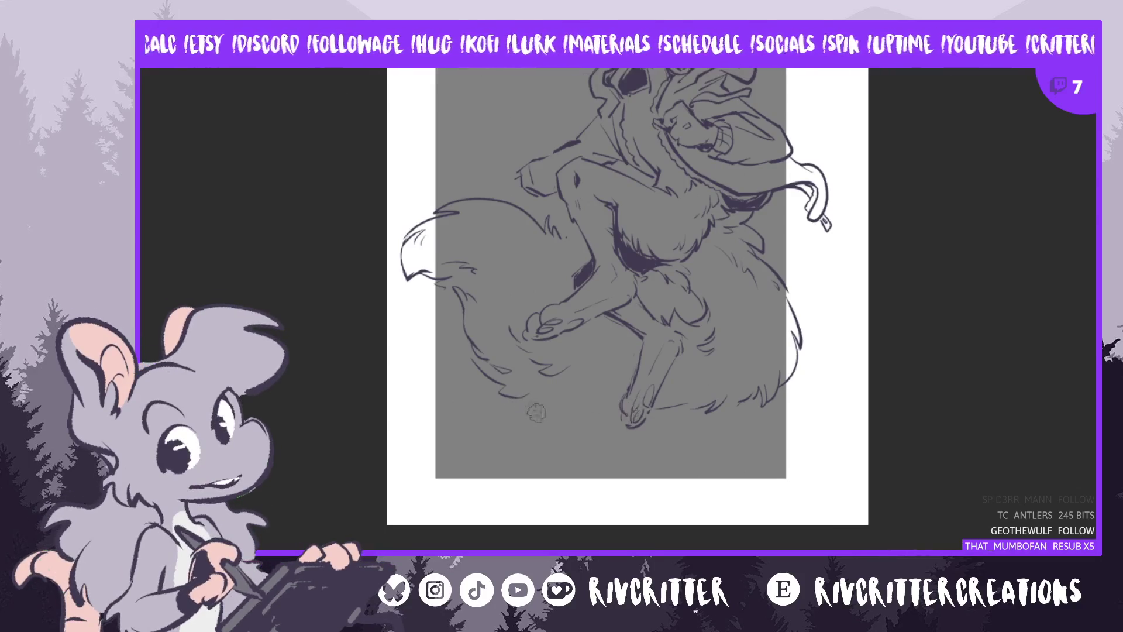
key(ctrl+z)
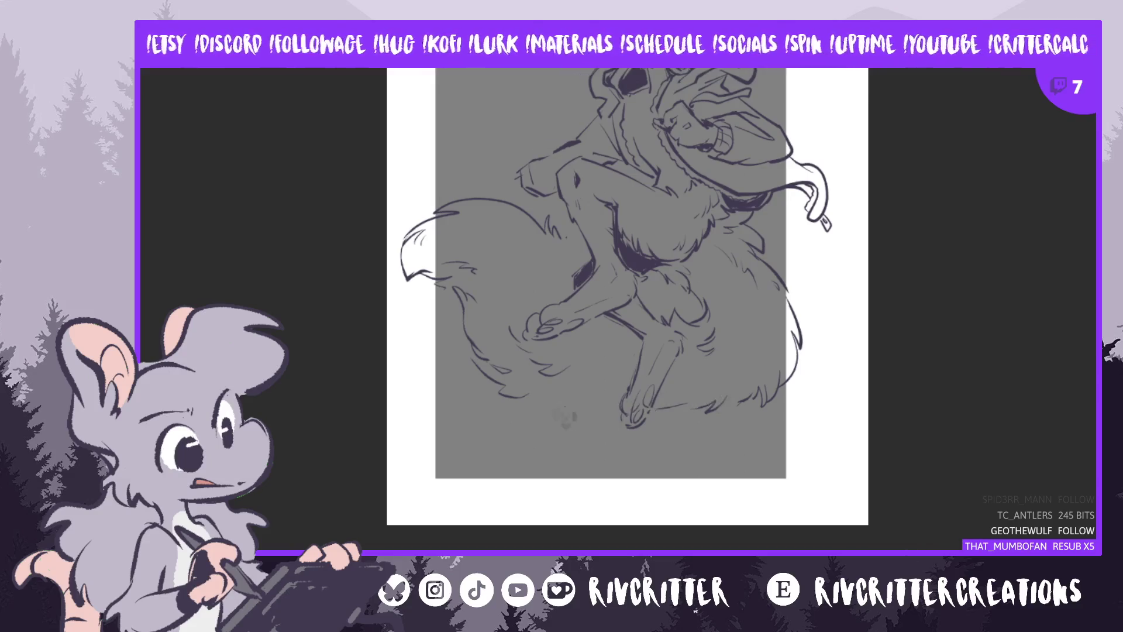
key(ctrl+])
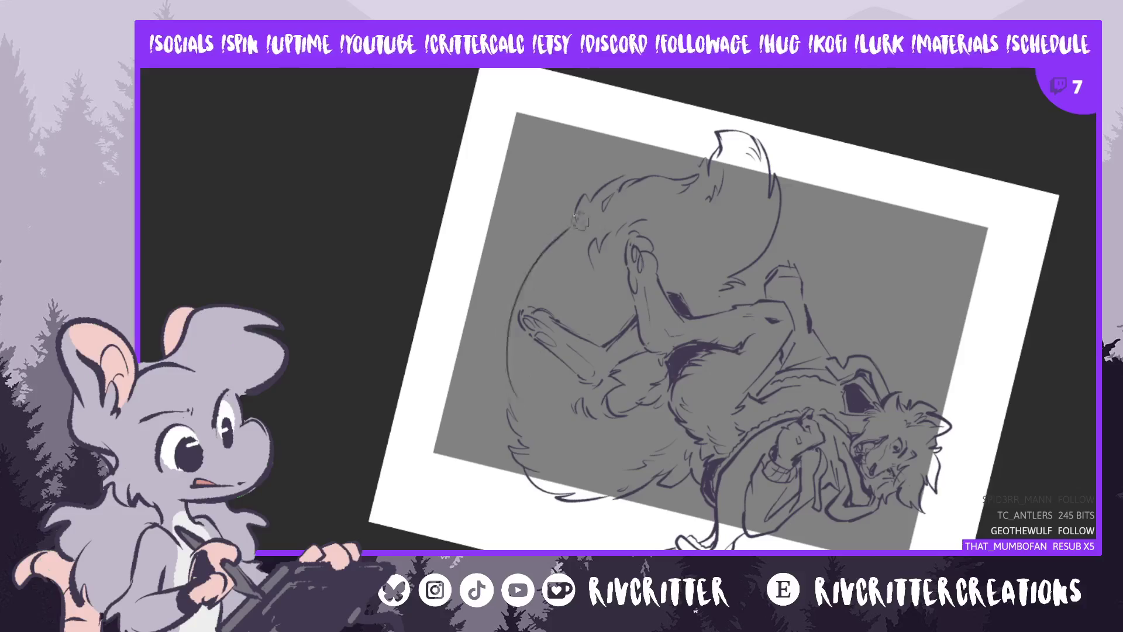
drag(585, 226, 507, 410)
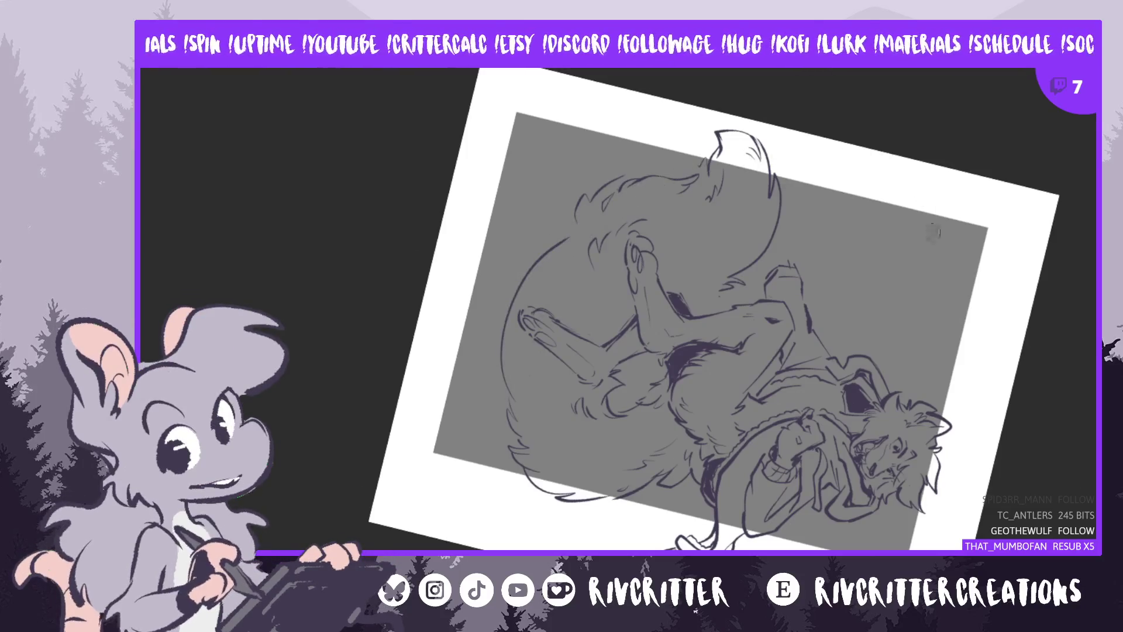
key(ctrl+z)
mouse_move(578, 196)
mouse_down()
mouse_move(543, 255)
mouse_move(515, 378)
mouse_up()
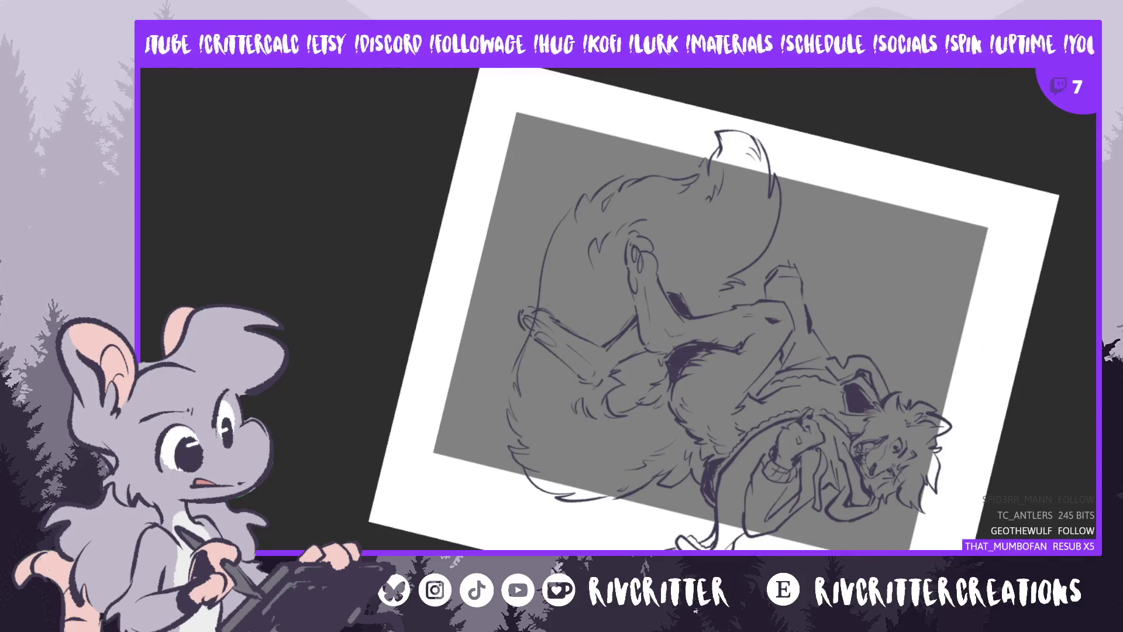
Reset the canvas view to upright and unmirrored and zoom to fit the drawing
key(m)
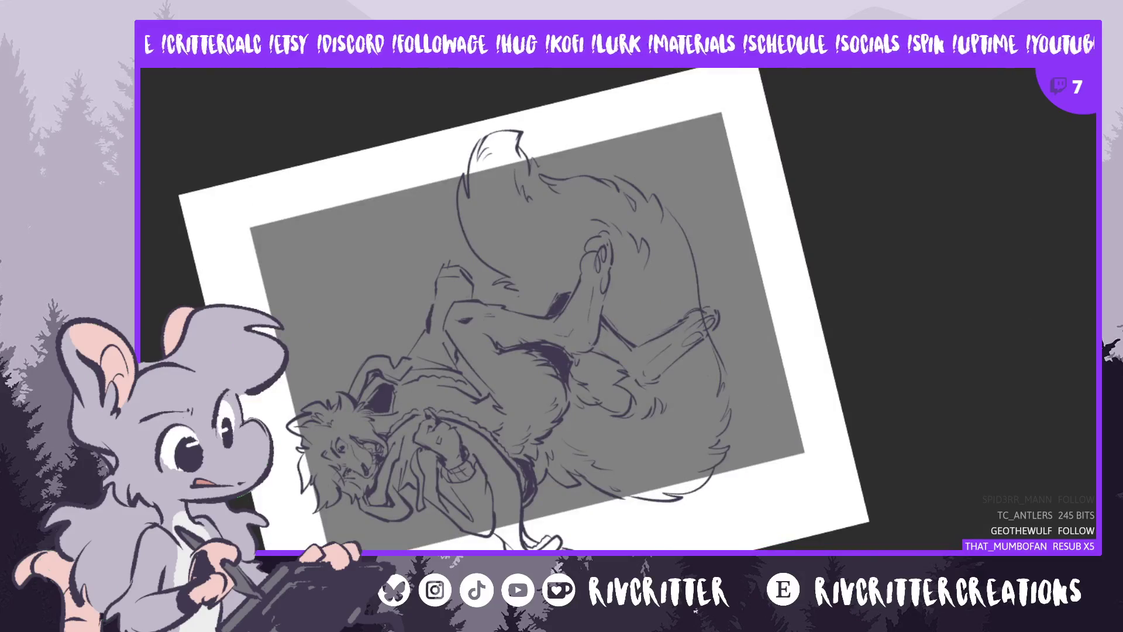
key(5)
scroll(610, 309, up, 3)
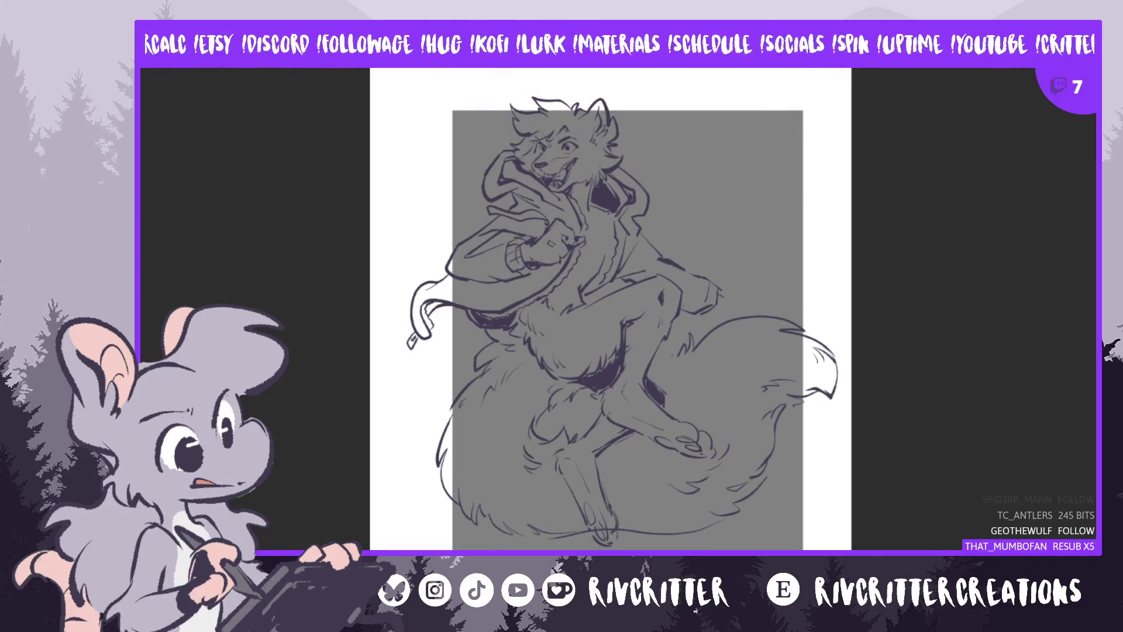
scroll(611, 316, down, 1)
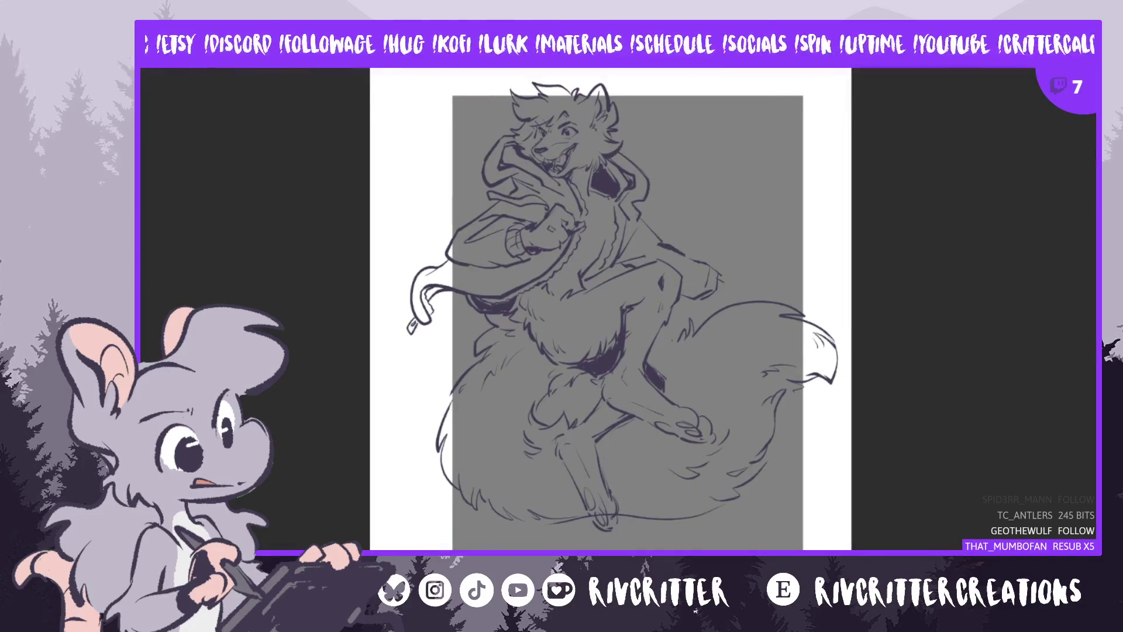
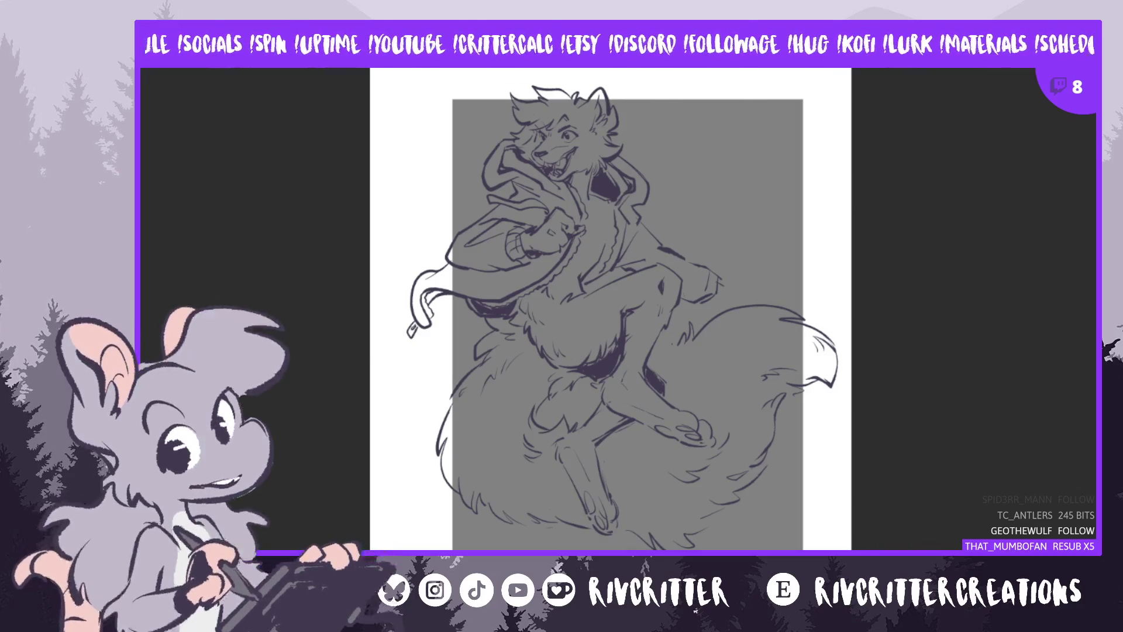
Undo the last fur strokes at the bottom of the wolf and mirror the canvas view
key(ctrl+z)
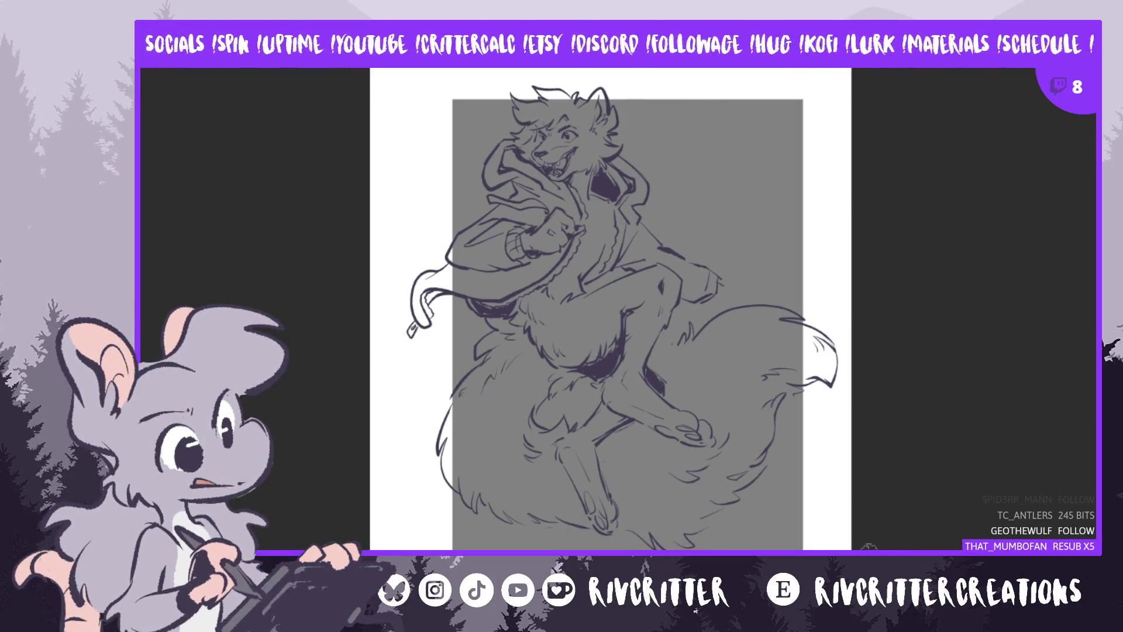
scroll(855, 518, up, 2)
scroll(856, 517, down, 1)
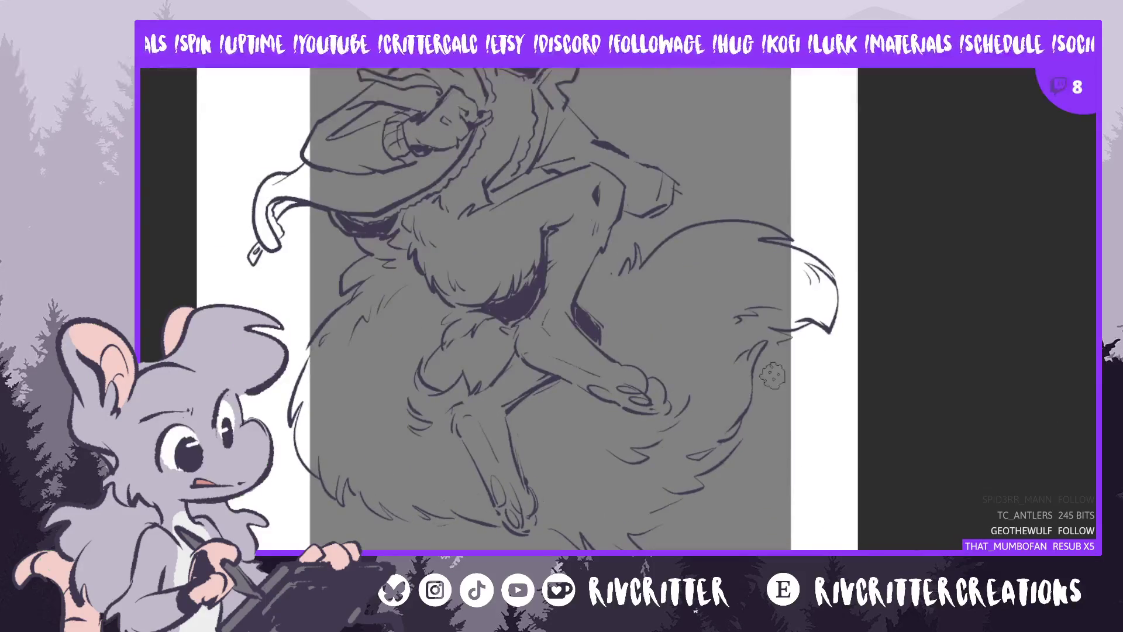
key(m)
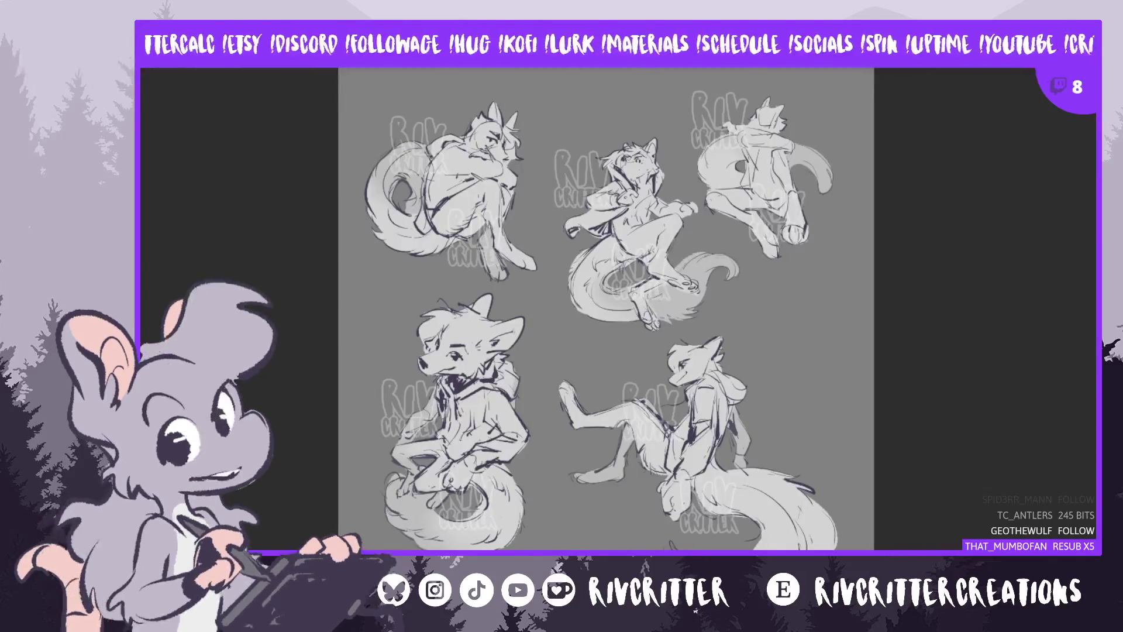
Zoom and pan around the sheet of five fox pose sketches to study them
scroll(663, 196, up, 2)
scroll(662, 195, up, 1)
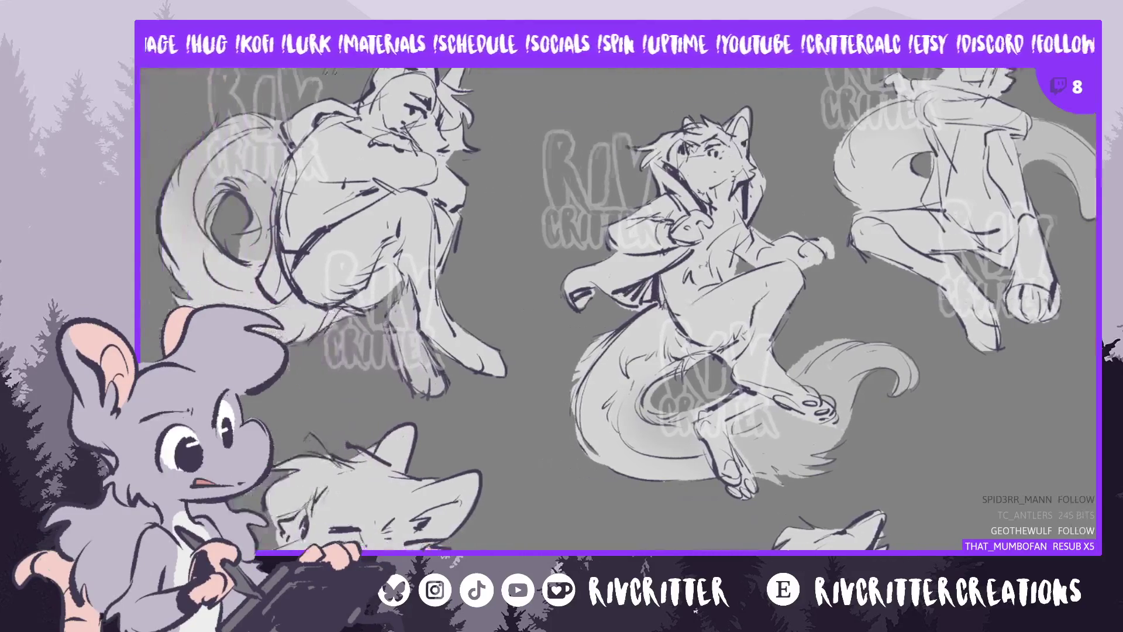
scroll(1087, 291, down, 3)
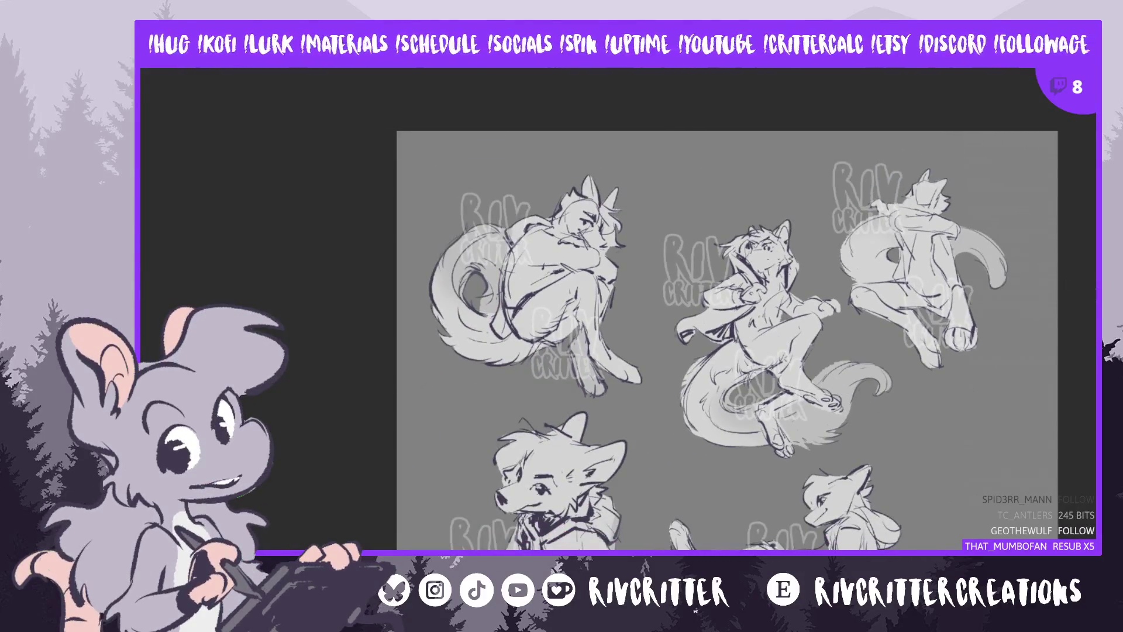
scroll(1087, 291, down, 3)
scroll(725, 308, down, 1)
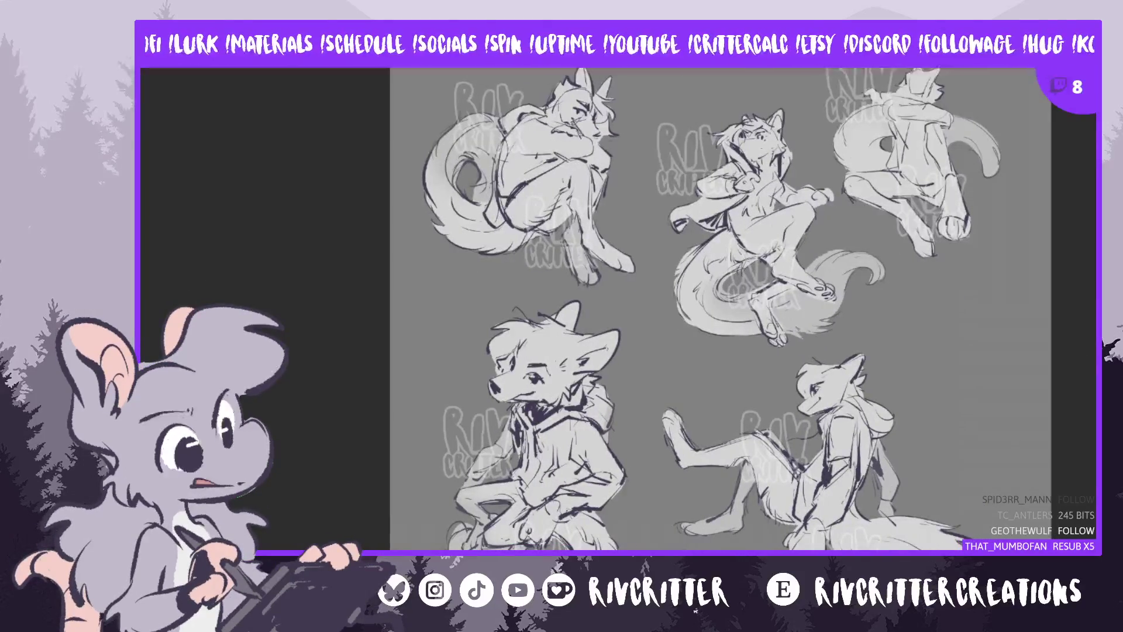
scroll(715, 308, right, 2)
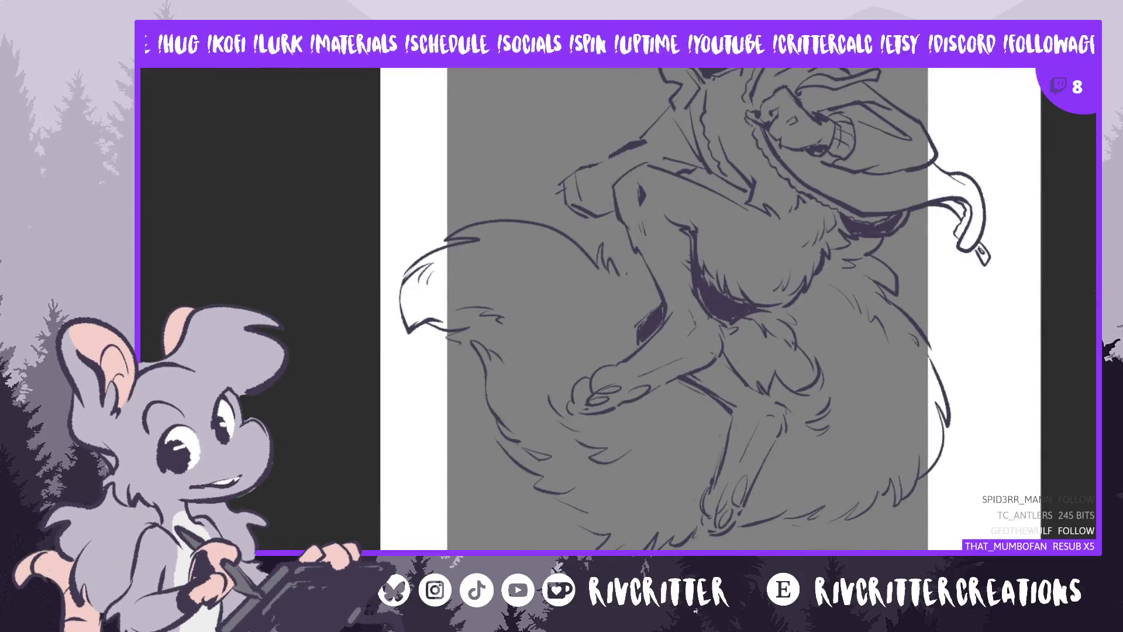
Flip the view back to normal and briefly hide the lineart to check the background
scroll(688, 310, up, 3)
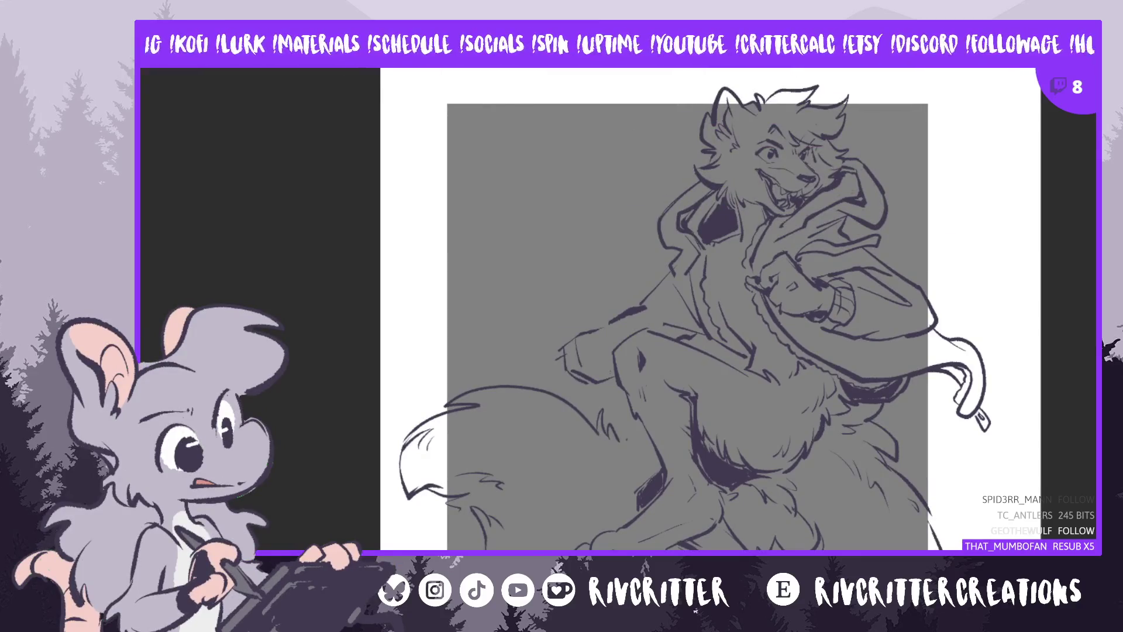
key(m)
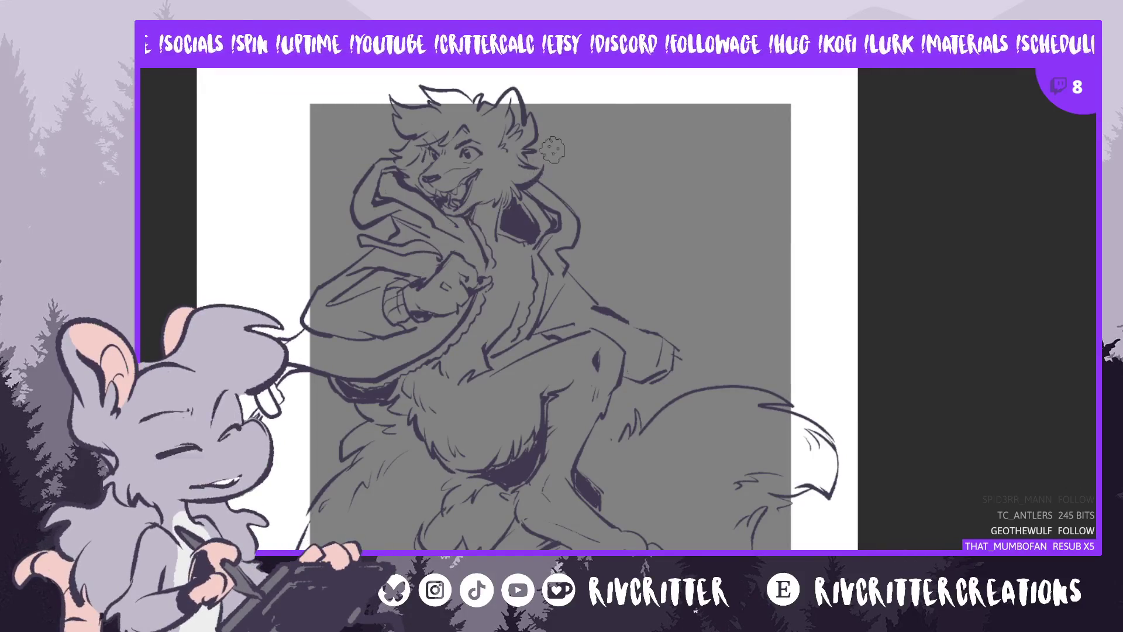
key(Delete)
key(ctrl+z)
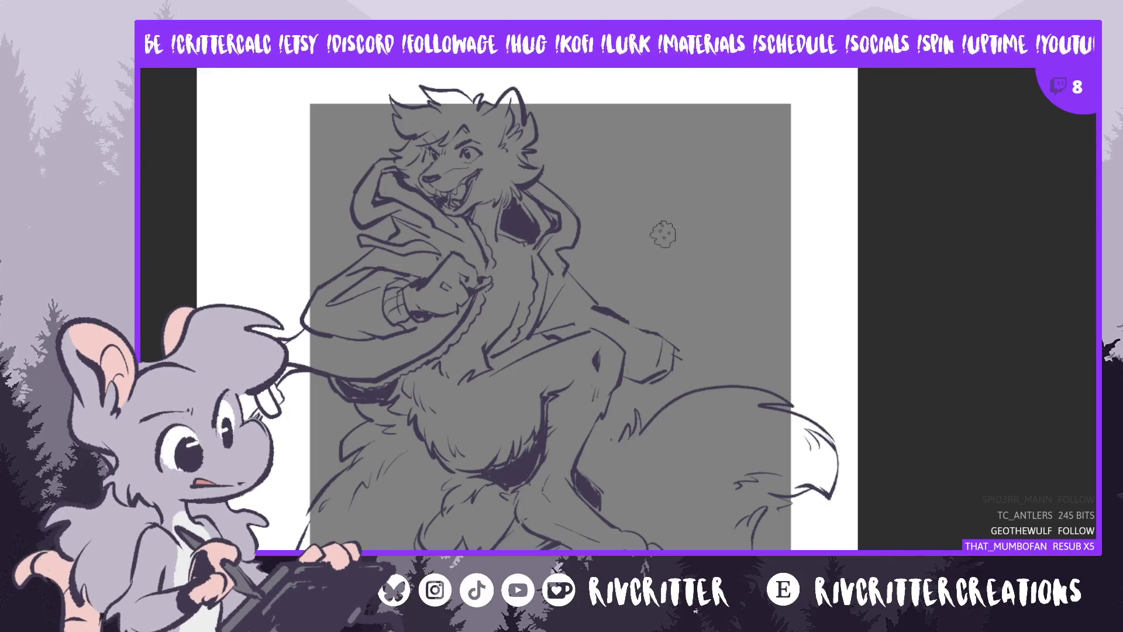
Zoom in on the wolf's torso and arm
key(ctrl+plus)
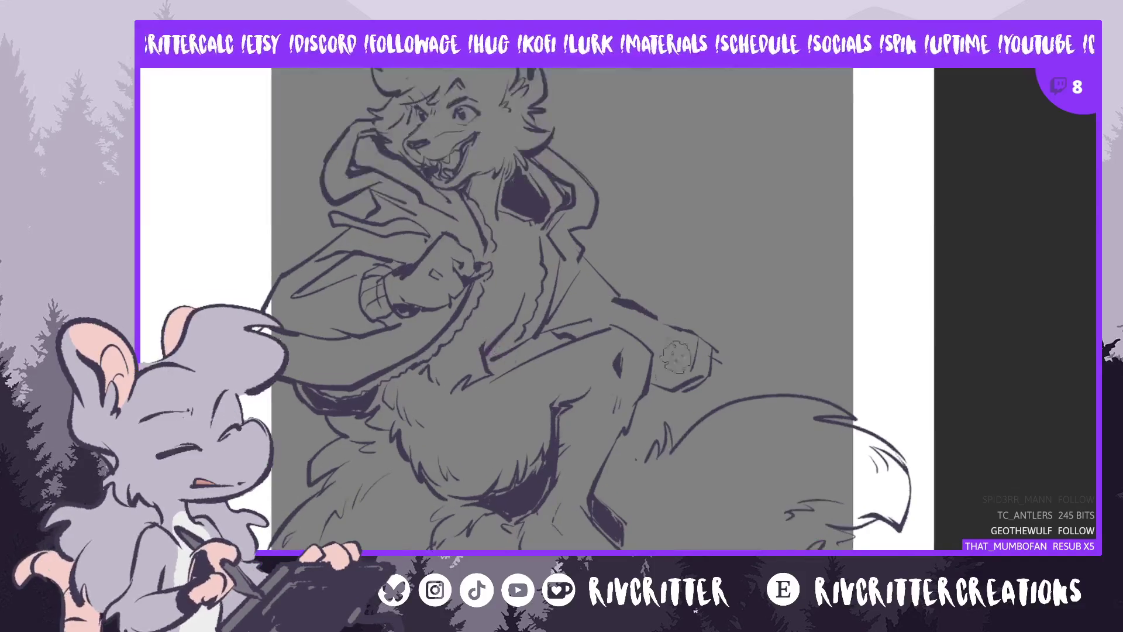
scroll(932, 342, down, 2)
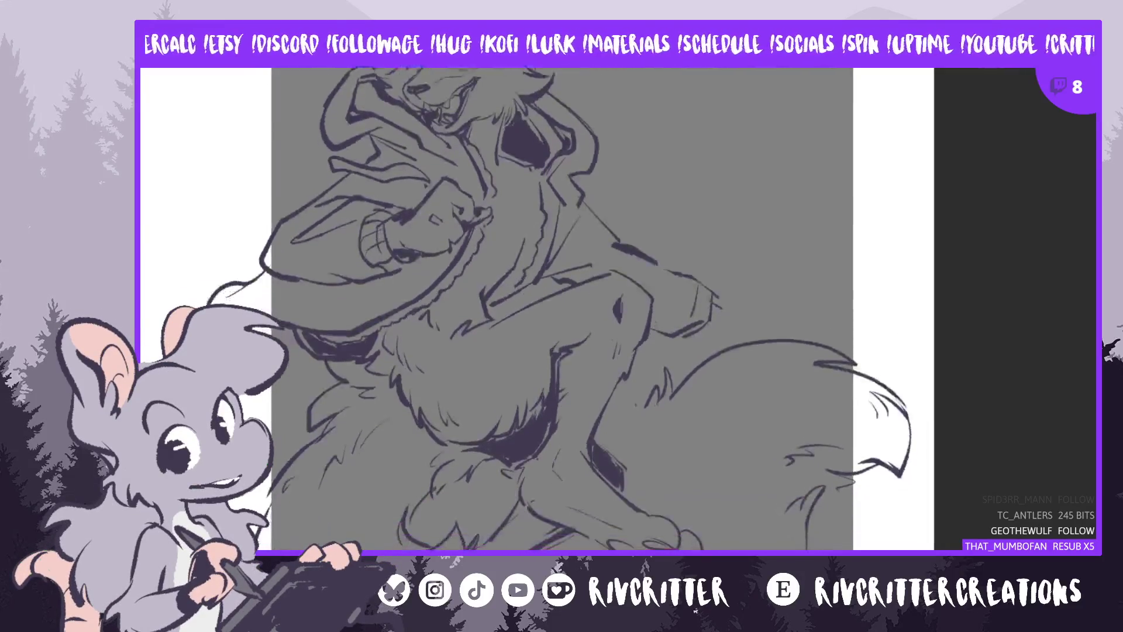
scroll(562, 309, up, 1)
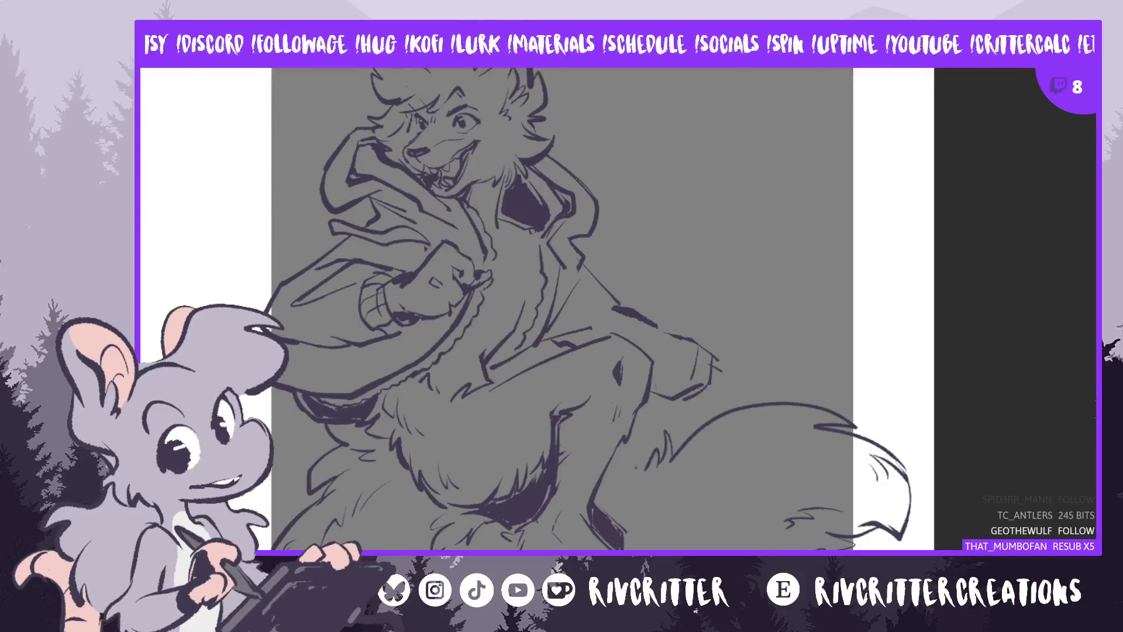
scroll(709, 309, down, 3)
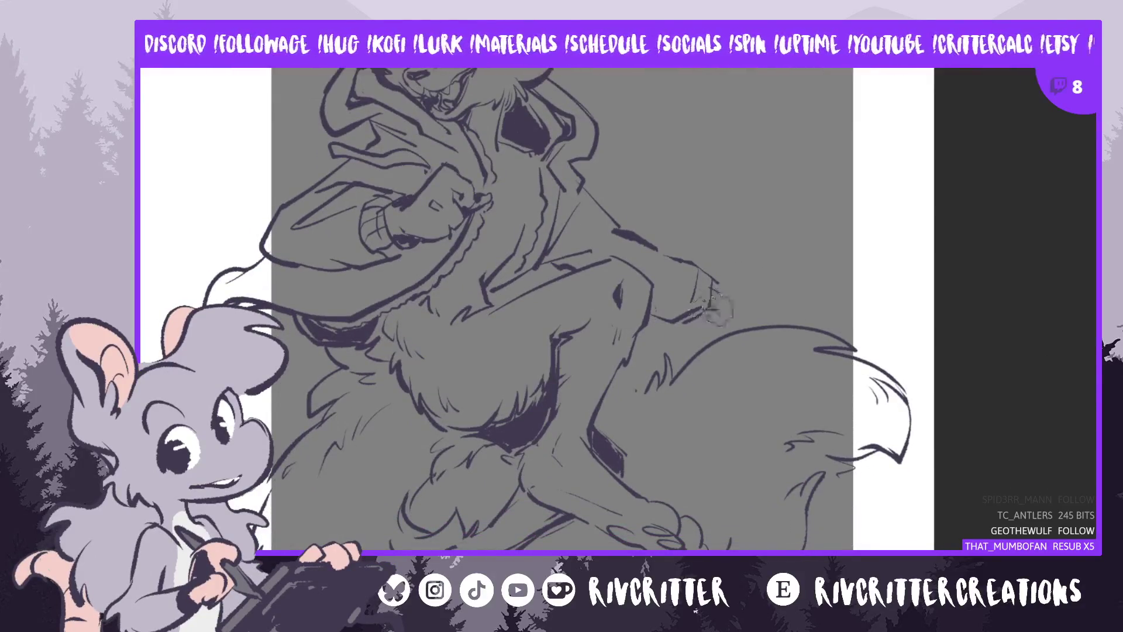
Add a short line off the fur edge and nudge the arm and head lines in mirrored view
drag(718, 281, 745, 275)
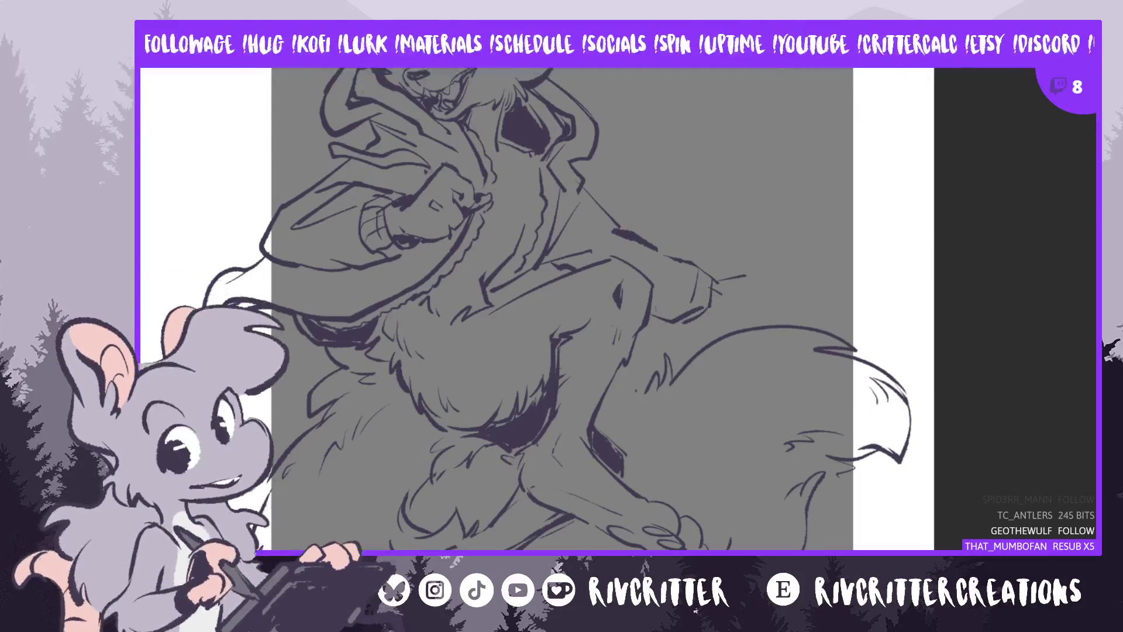
key(h)
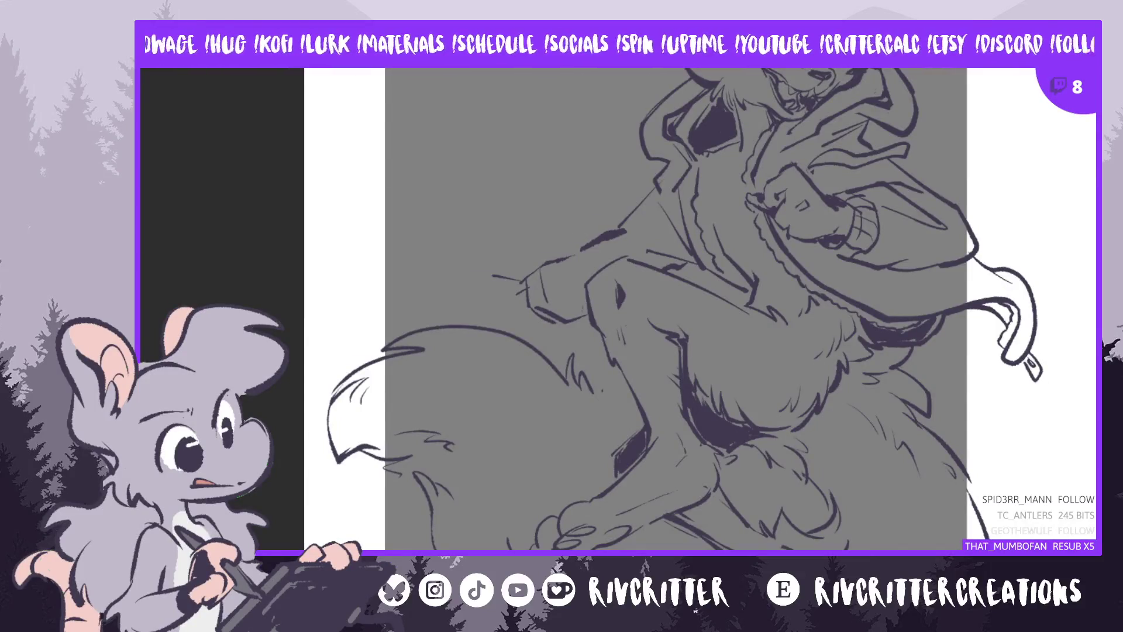
drag(708, 304, 708, 340)
drag(773, 289, 773, 301)
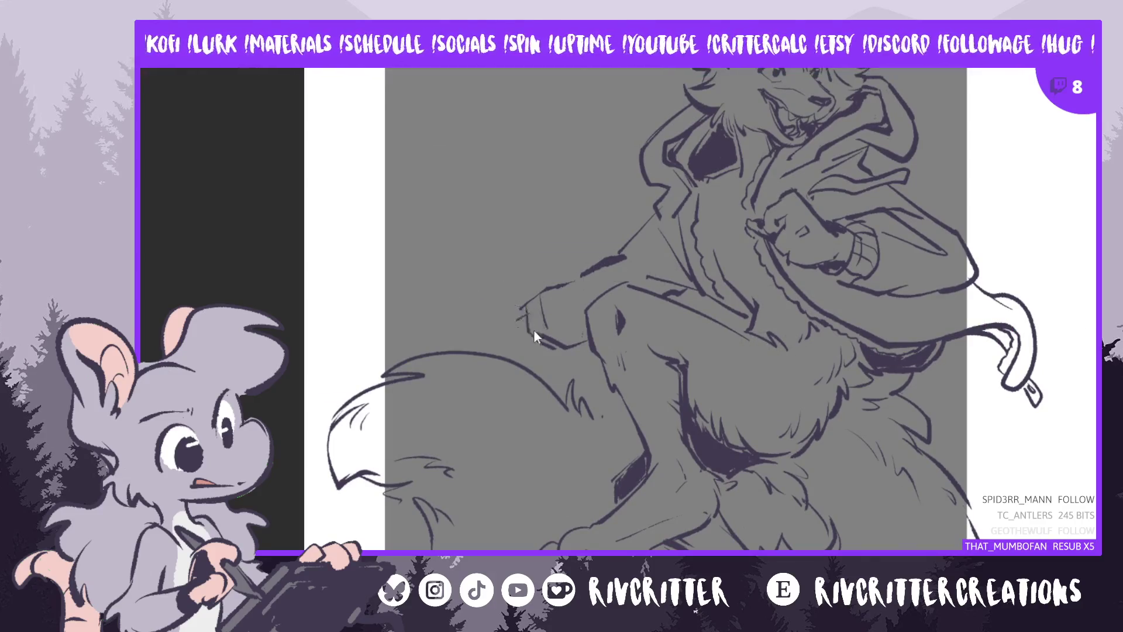
Ink dark shadow accents along the lower hoodie edge and hem
drag(498, 332, 527, 313)
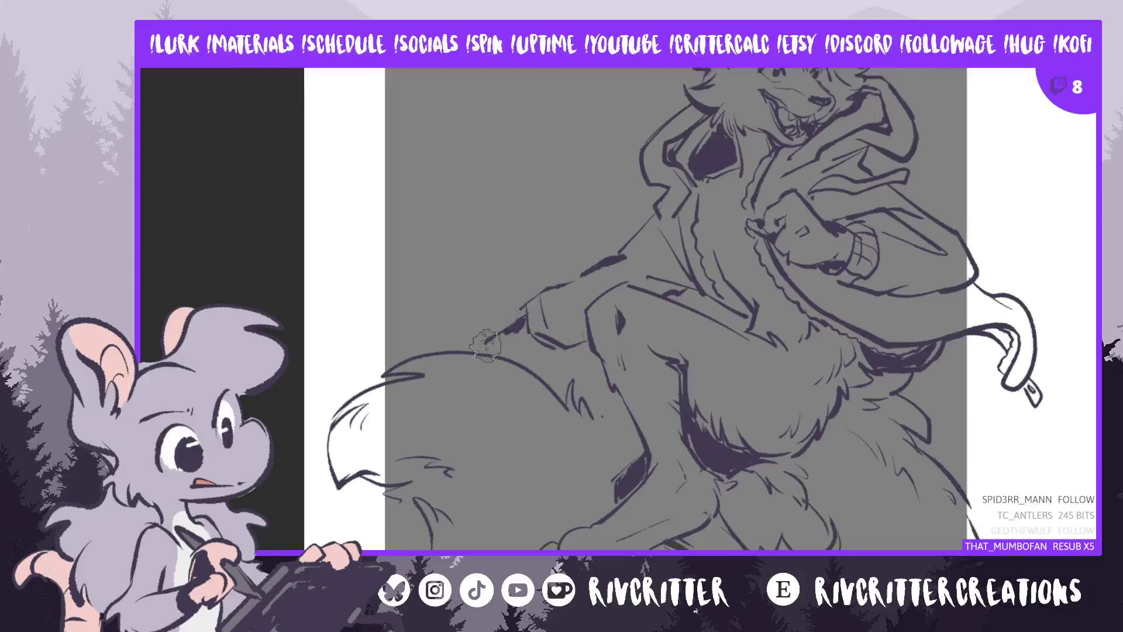
drag(533, 344, 528, 350)
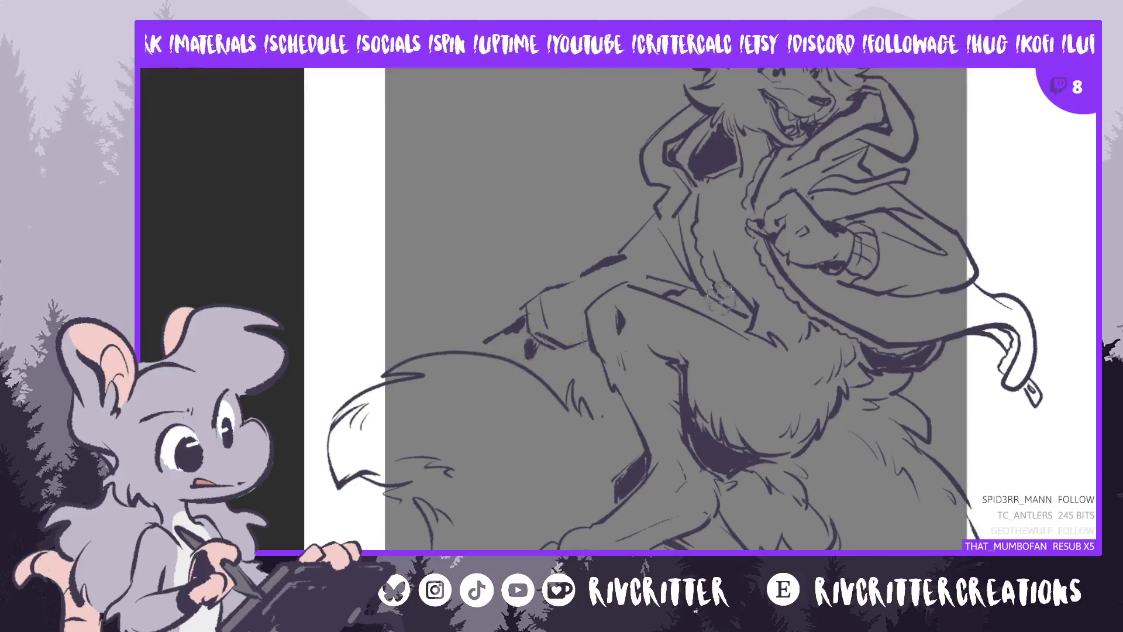
scroll(685, 309, up, 2)
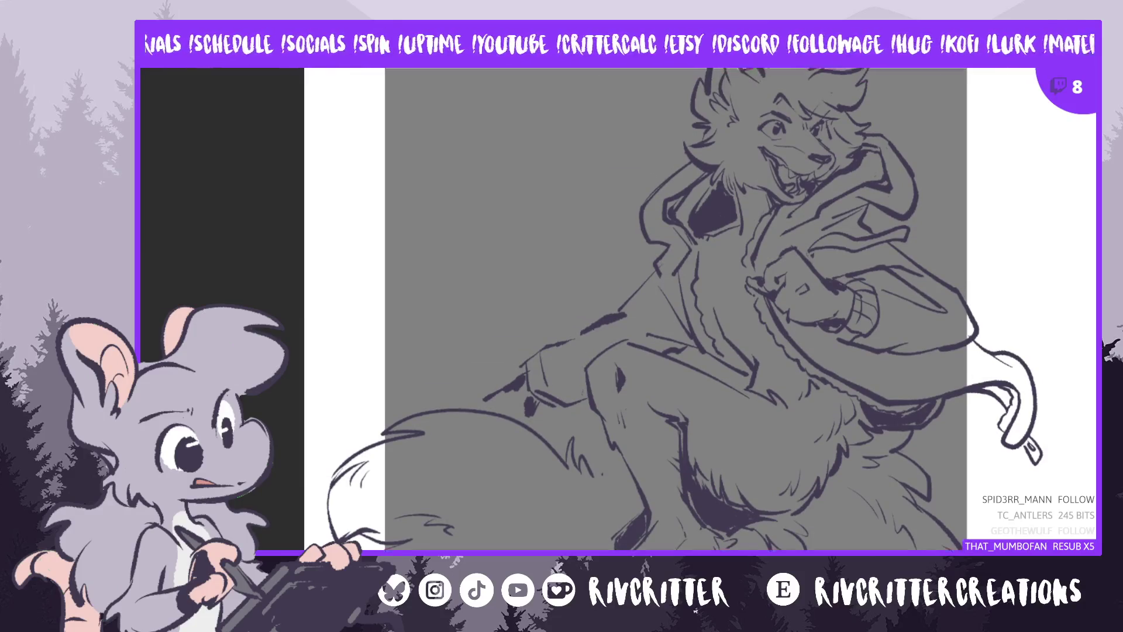
scroll(685, 309, up, 1)
scroll(685, 309, down, 1)
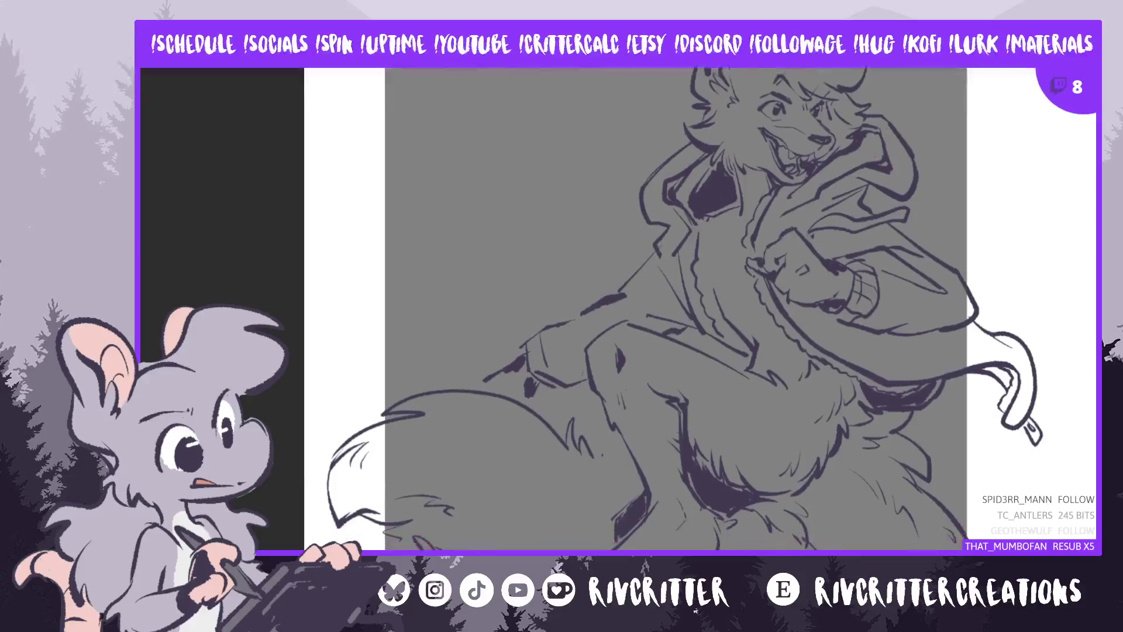
drag(520, 363, 537, 386)
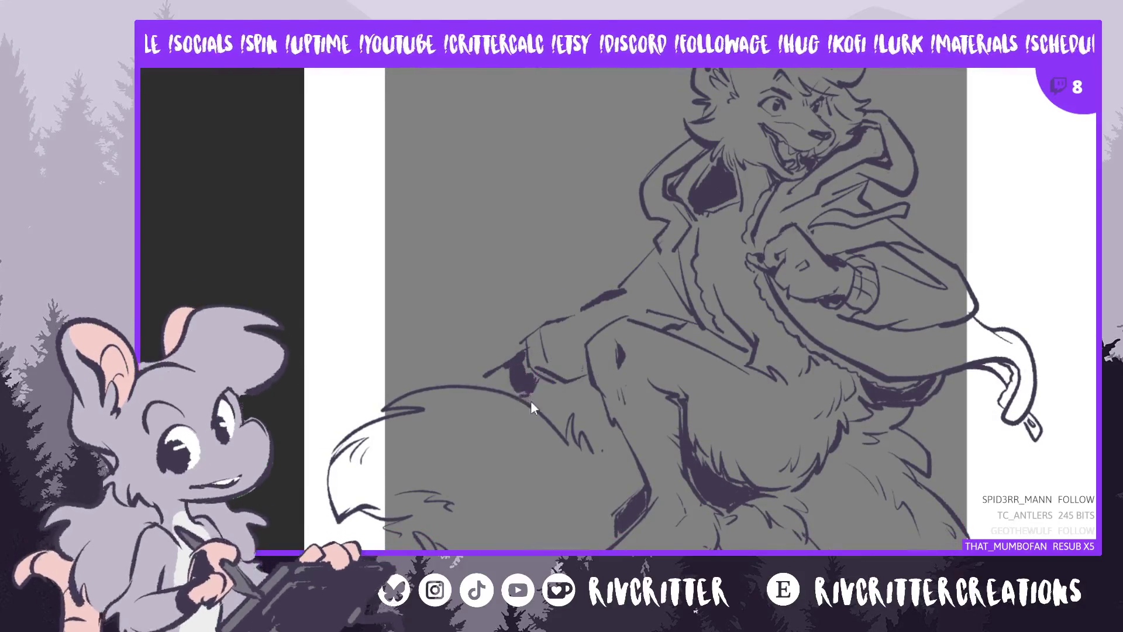
drag(537, 389, 552, 351)
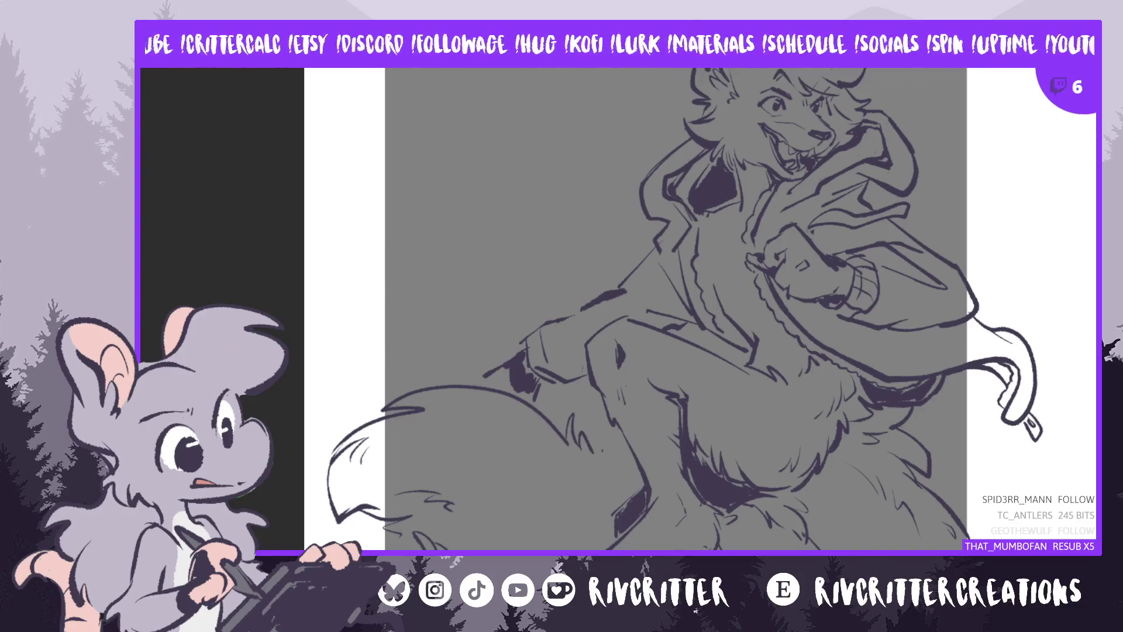
scroll(702, 311, down, 3)
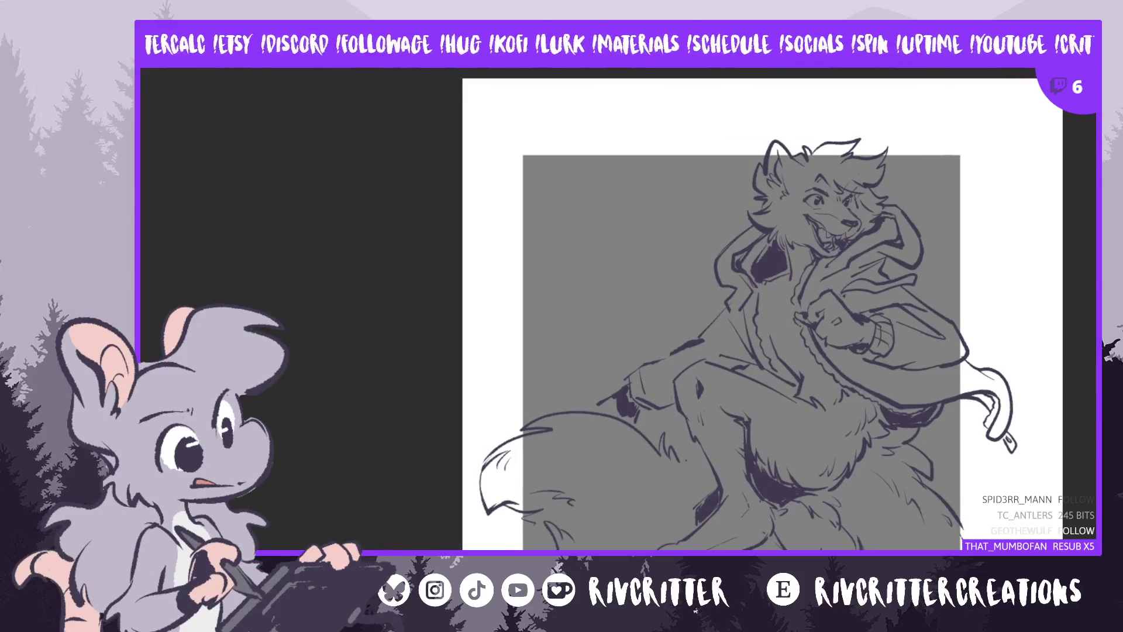
scroll(749, 310, down, 3)
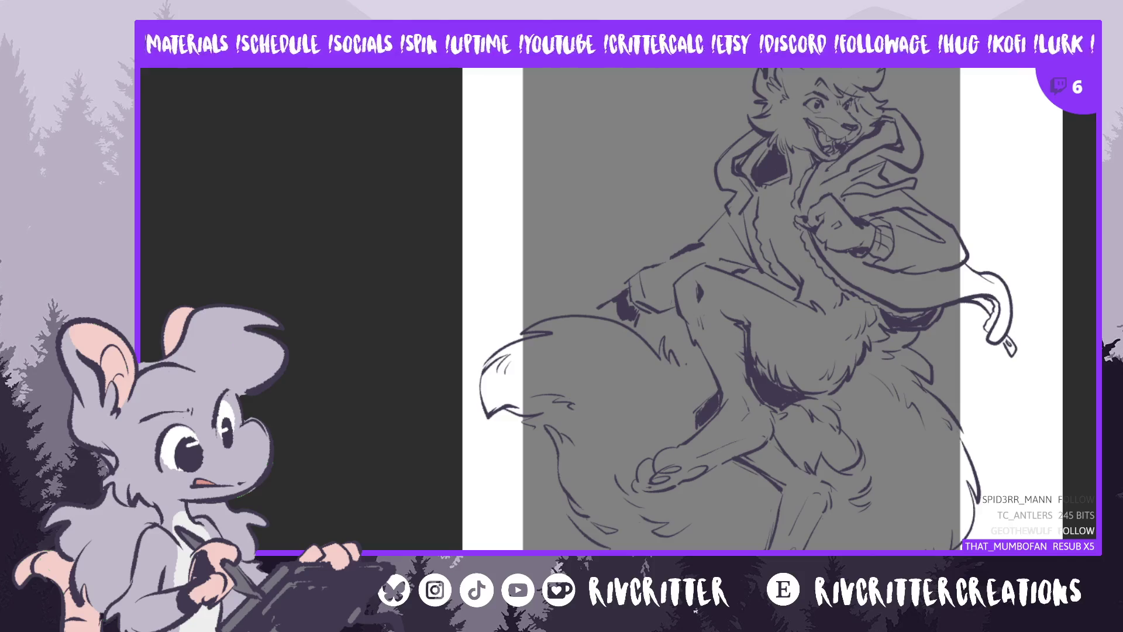
key(alt+BackSpace)
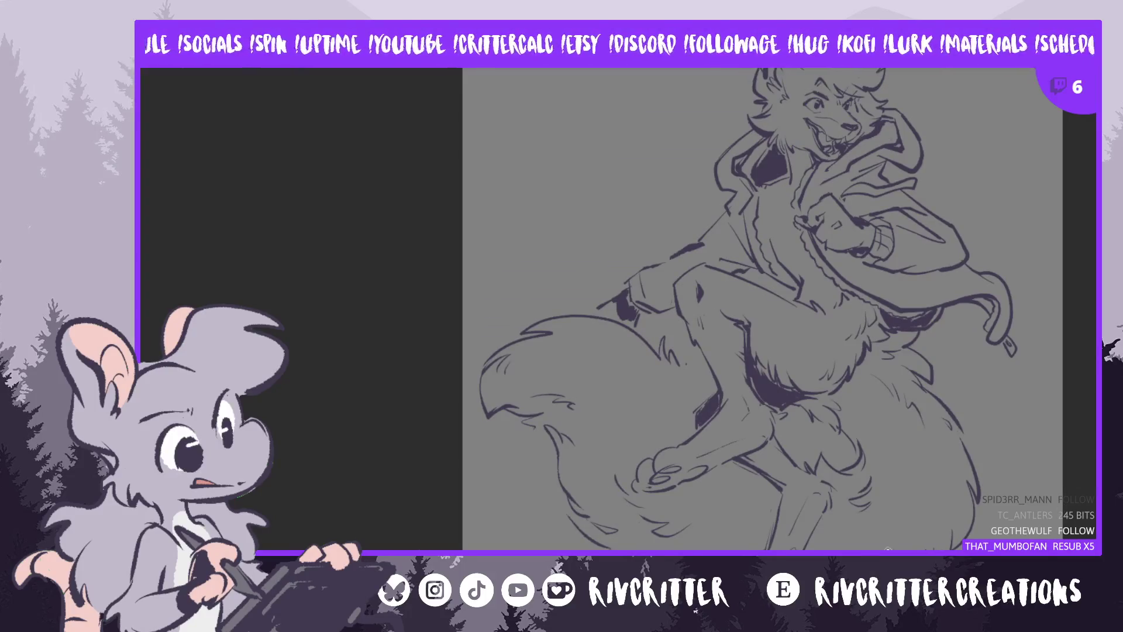
scroll(744, 309, right, 3)
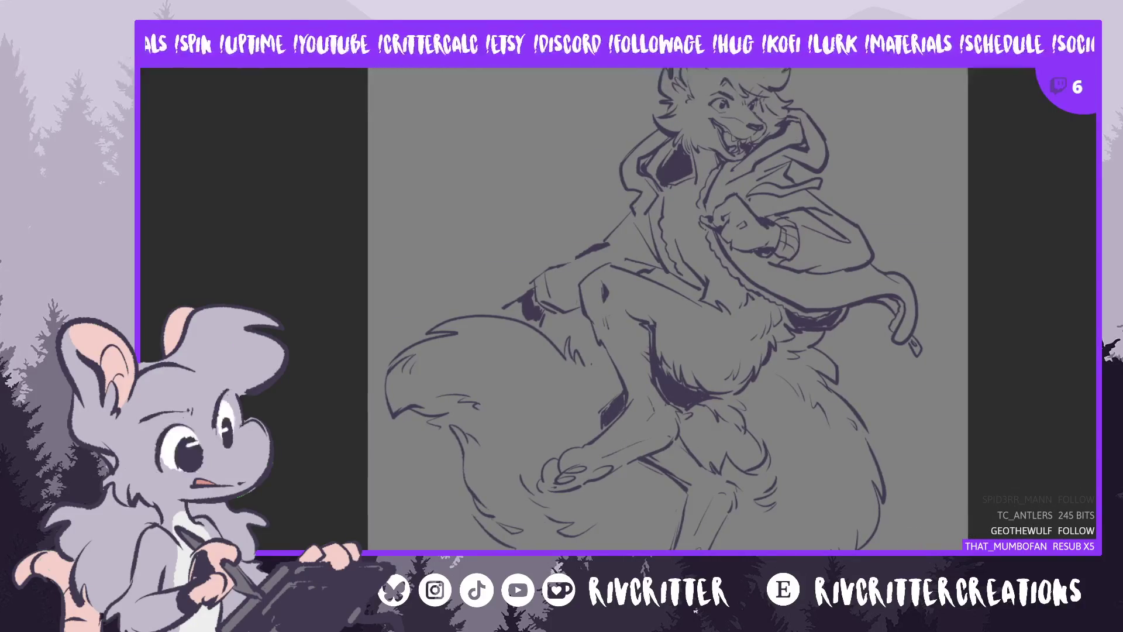
scroll(668, 308, down, 2)
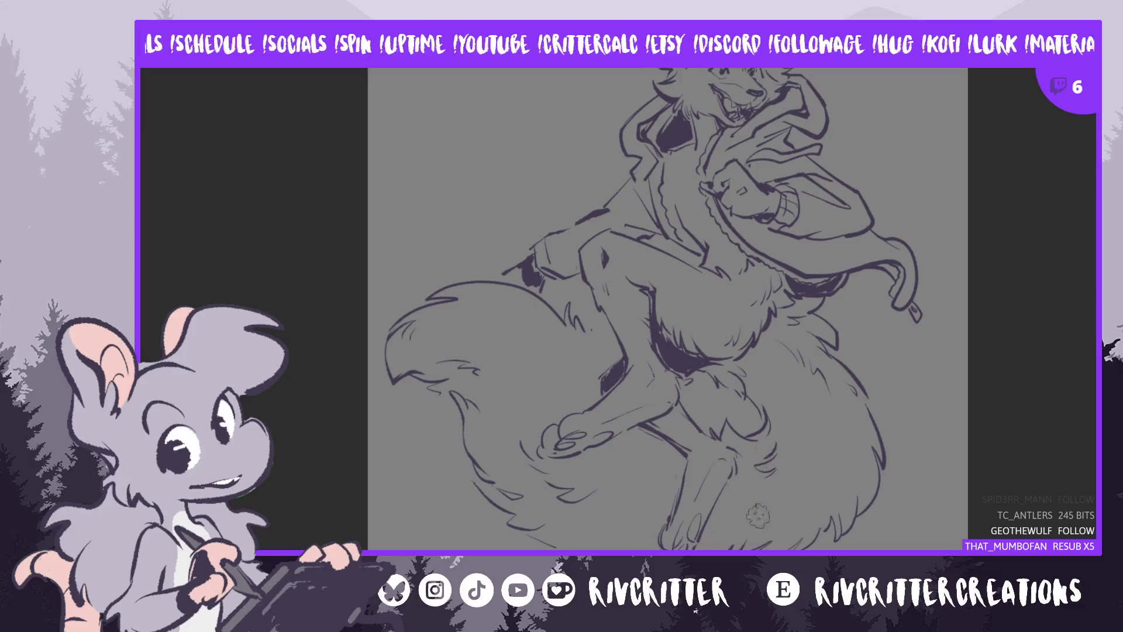
key(m)
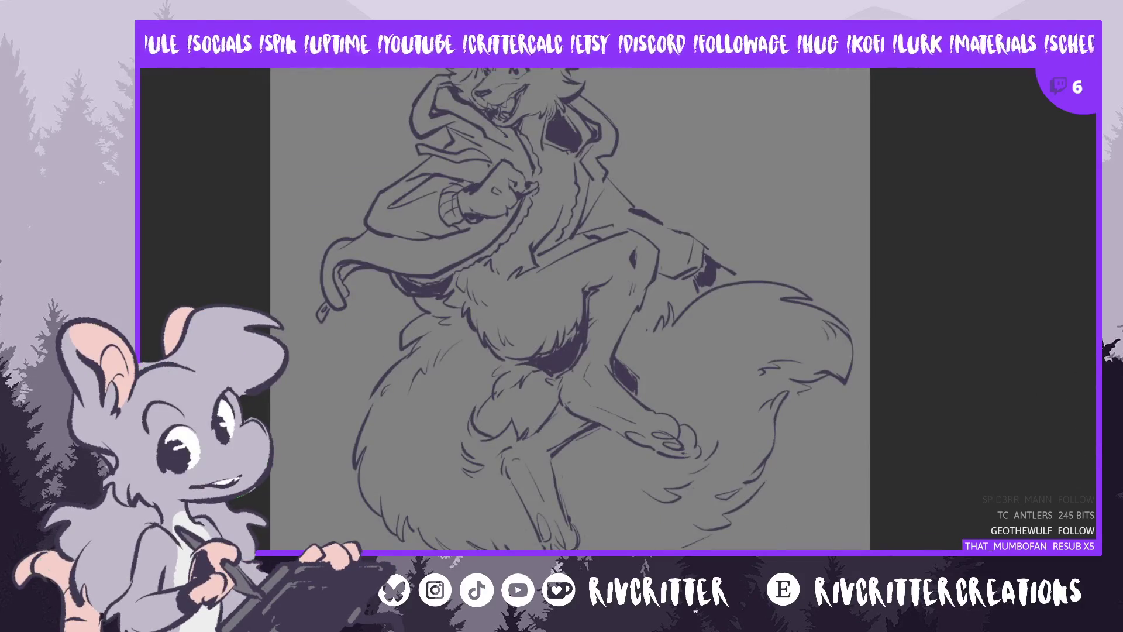
scroll(585, 307, up, 2)
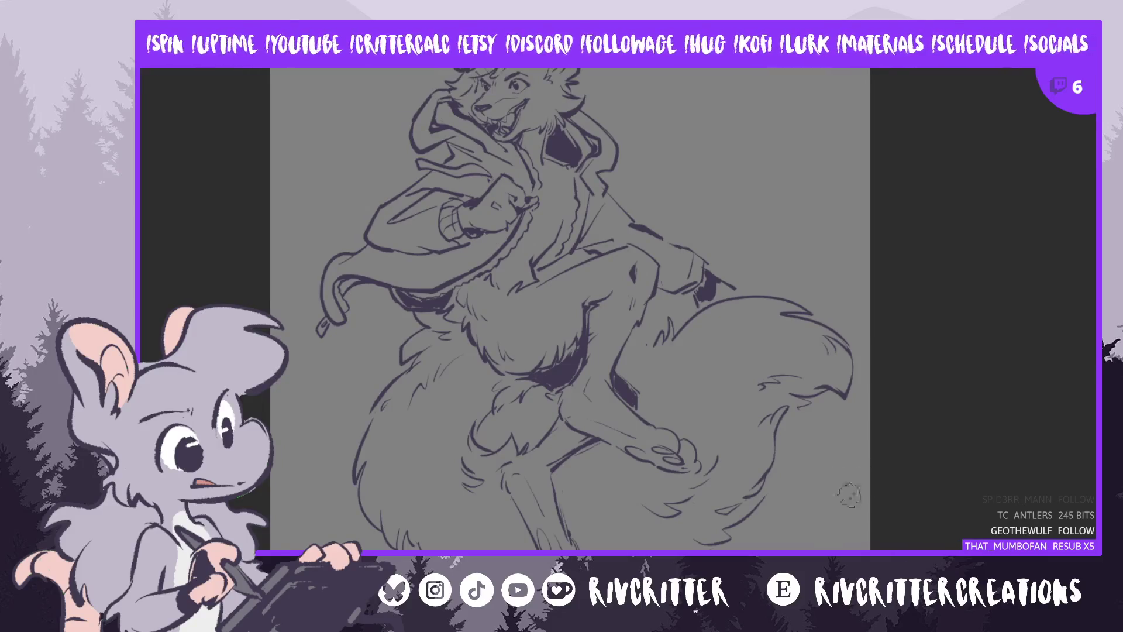
scroll(571, 308, down, 2)
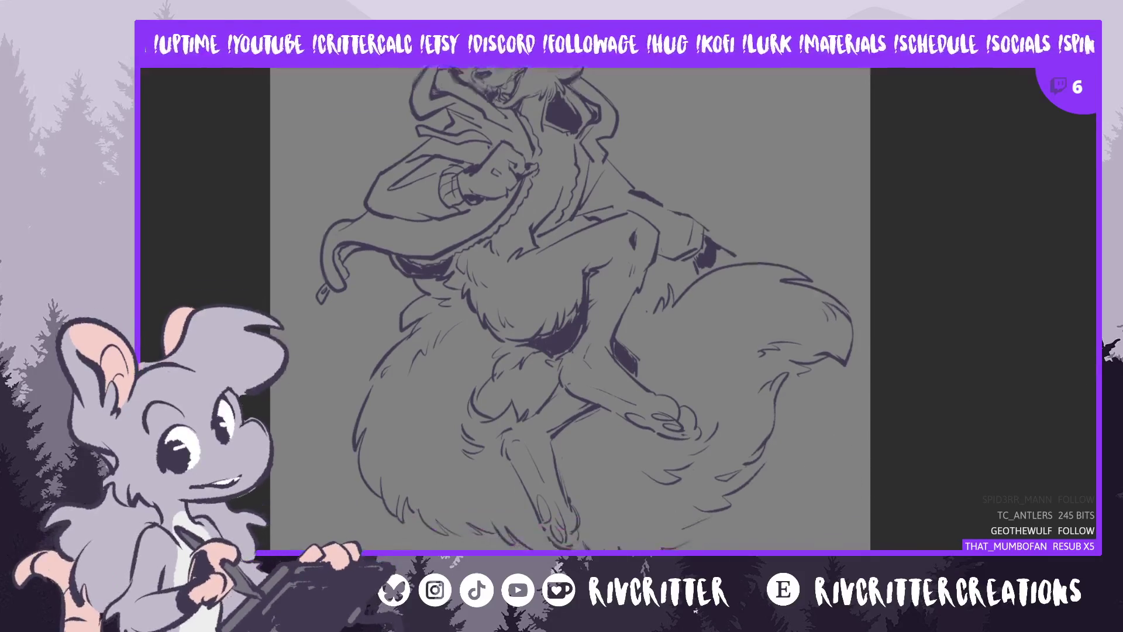
scroll(570, 309, down, 2)
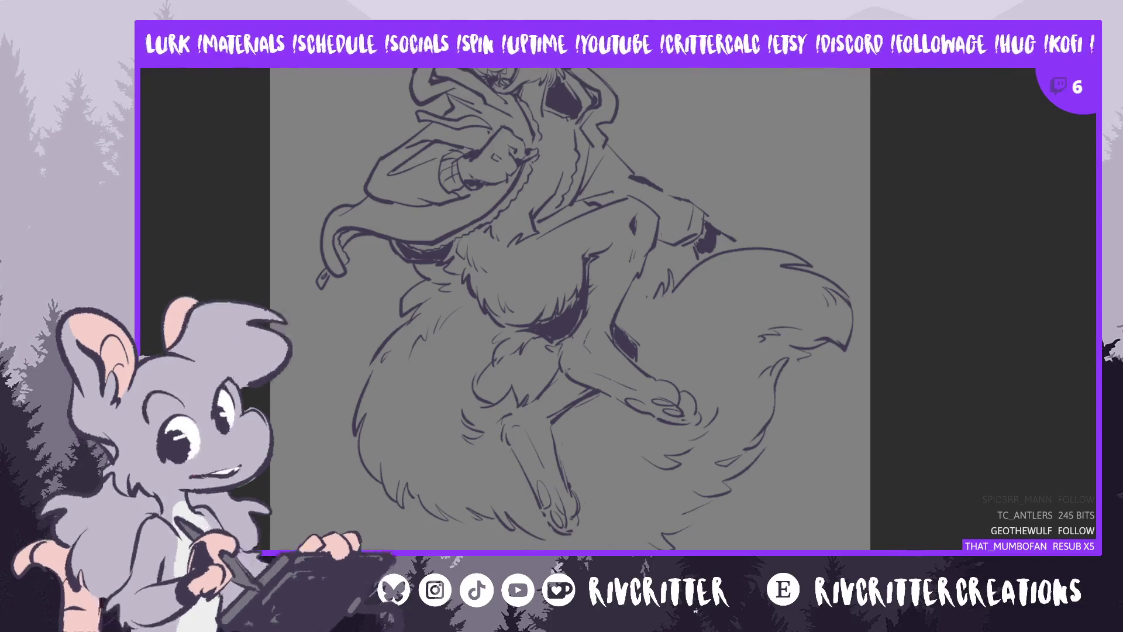
key(h)
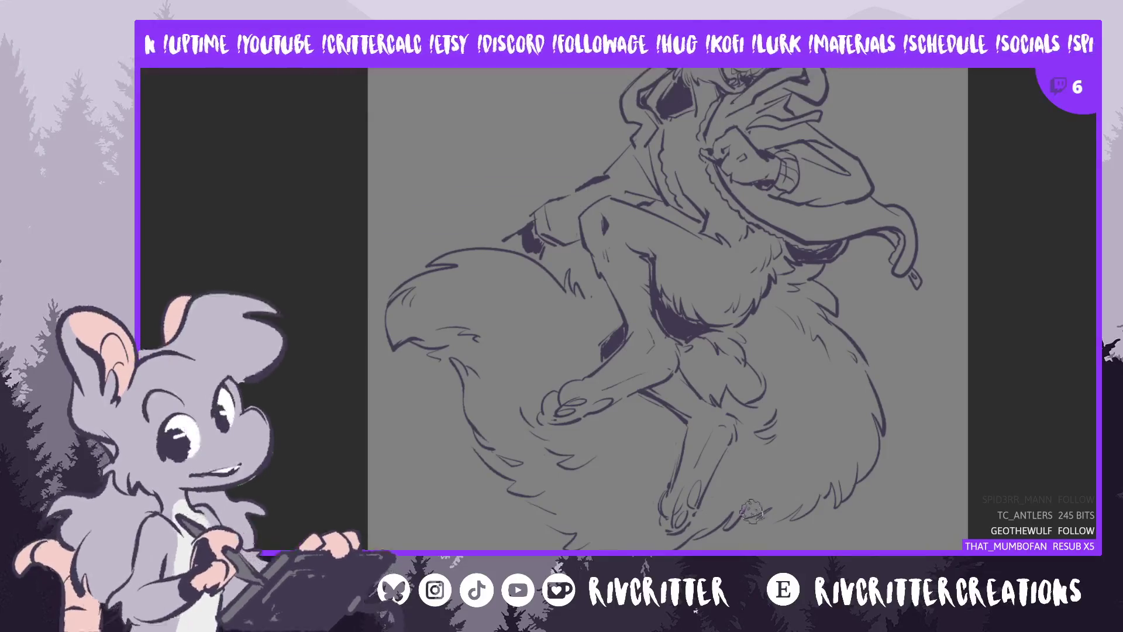
key(m)
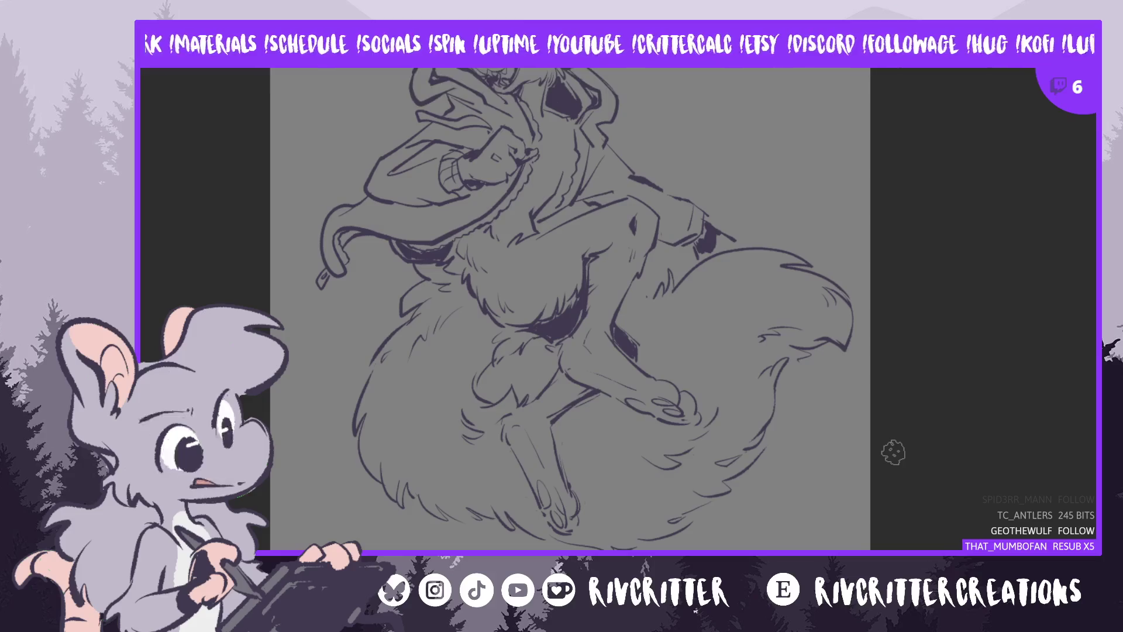
scroll(1066, 430, down, 2)
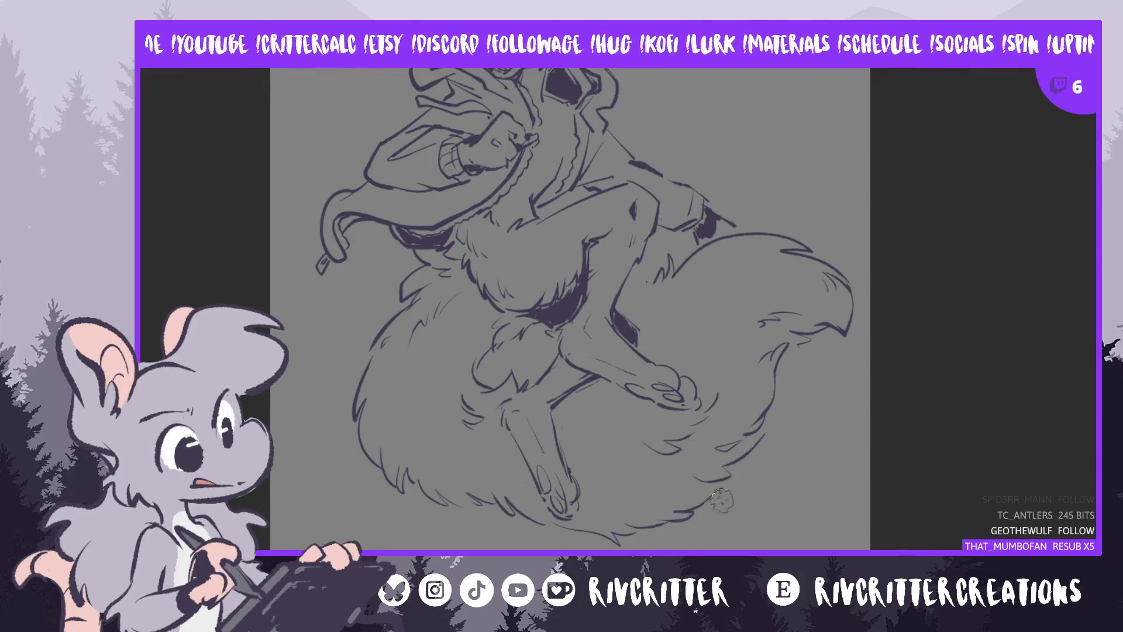
key(m)
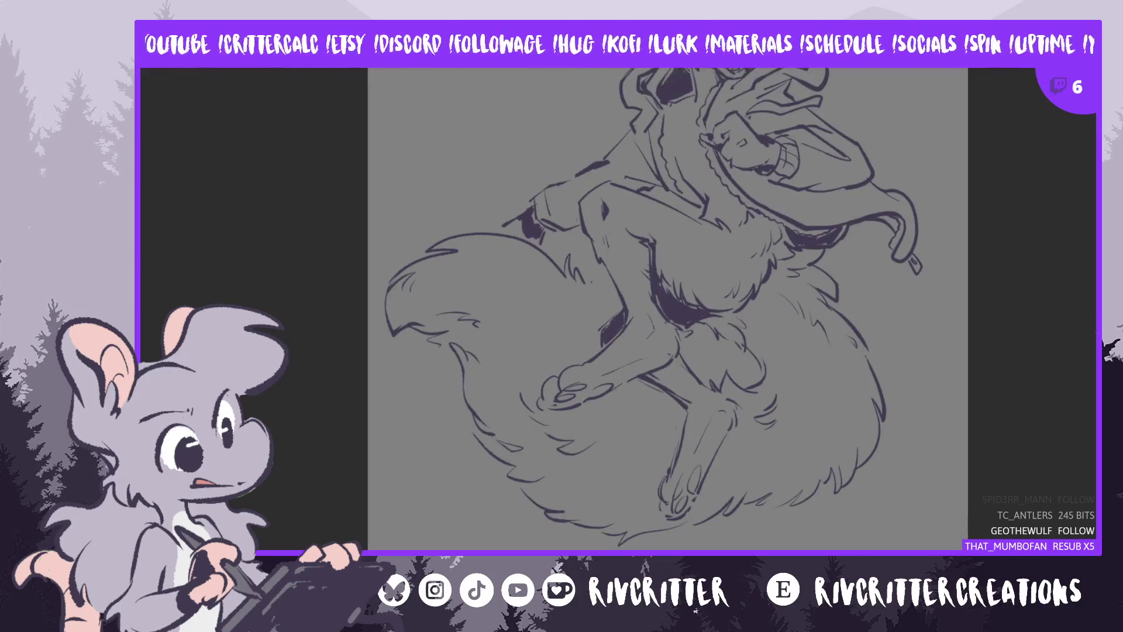
scroll(653, 308, up, 3)
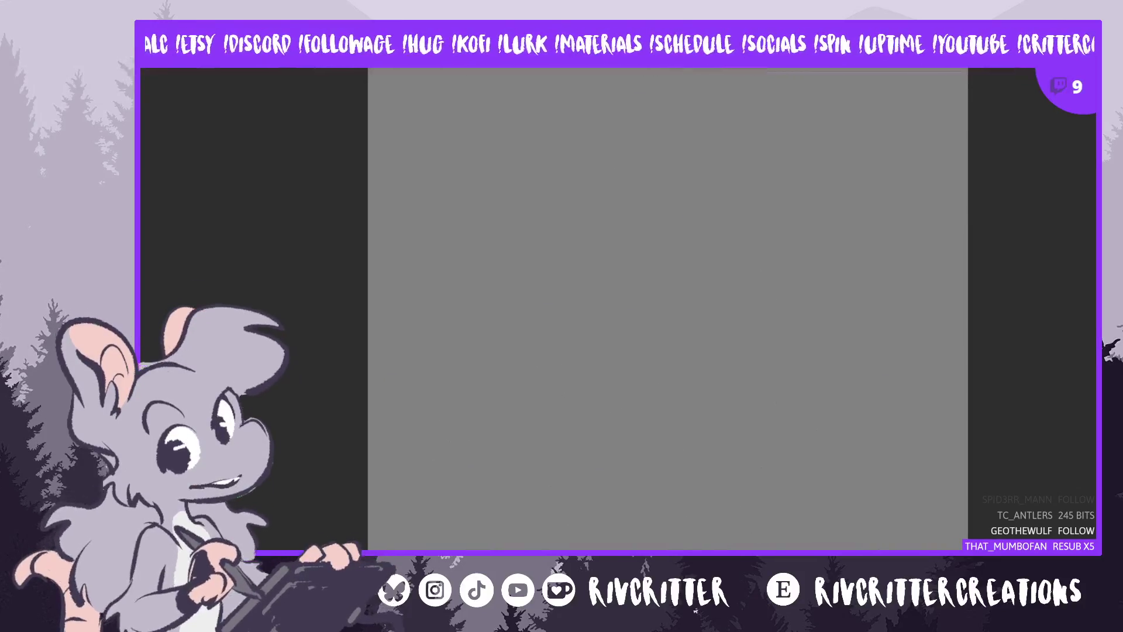
drag(498, 328, 507, 334)
key(ctrl+z)
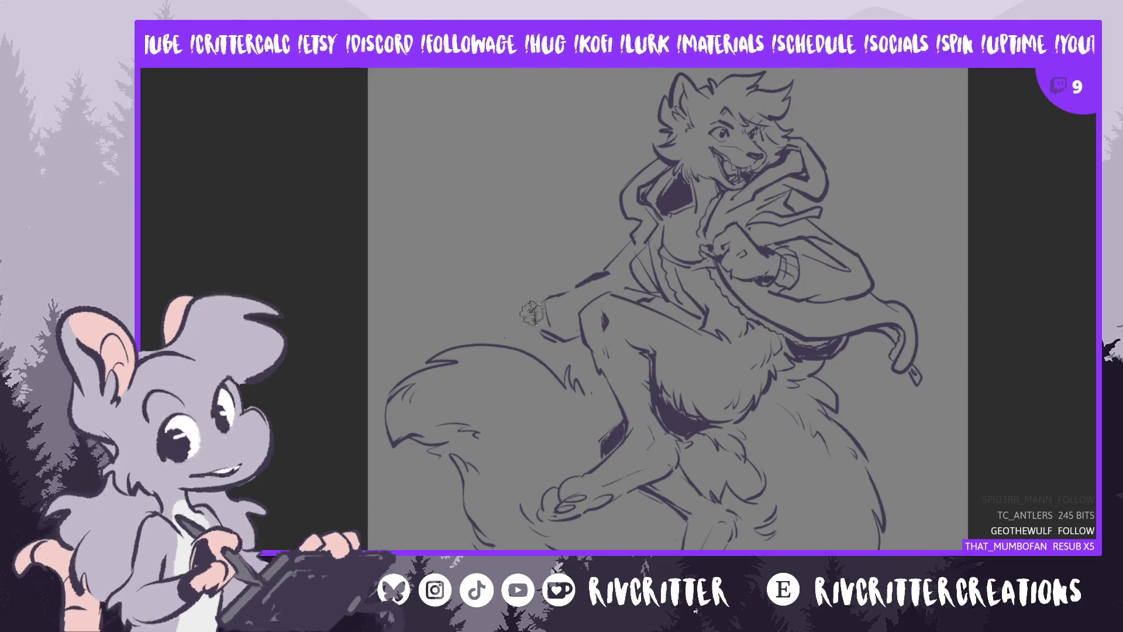
drag(529, 310, 513, 306)
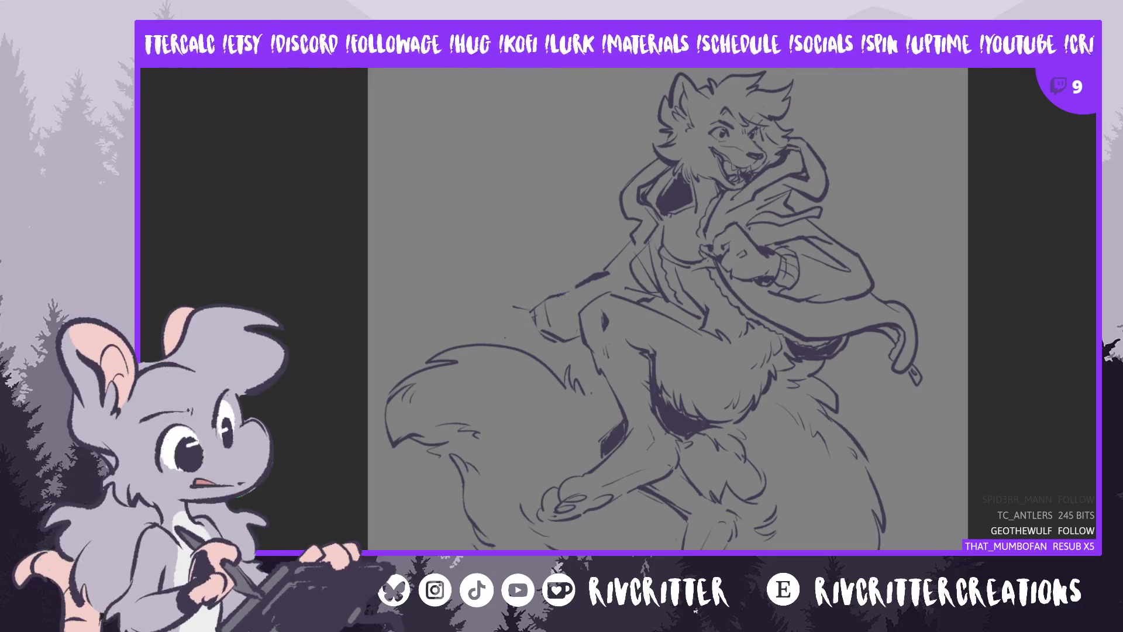
Ink the outstretched hand's claw-shaped fingers and small details in purple, checking it mirrored
key(m)
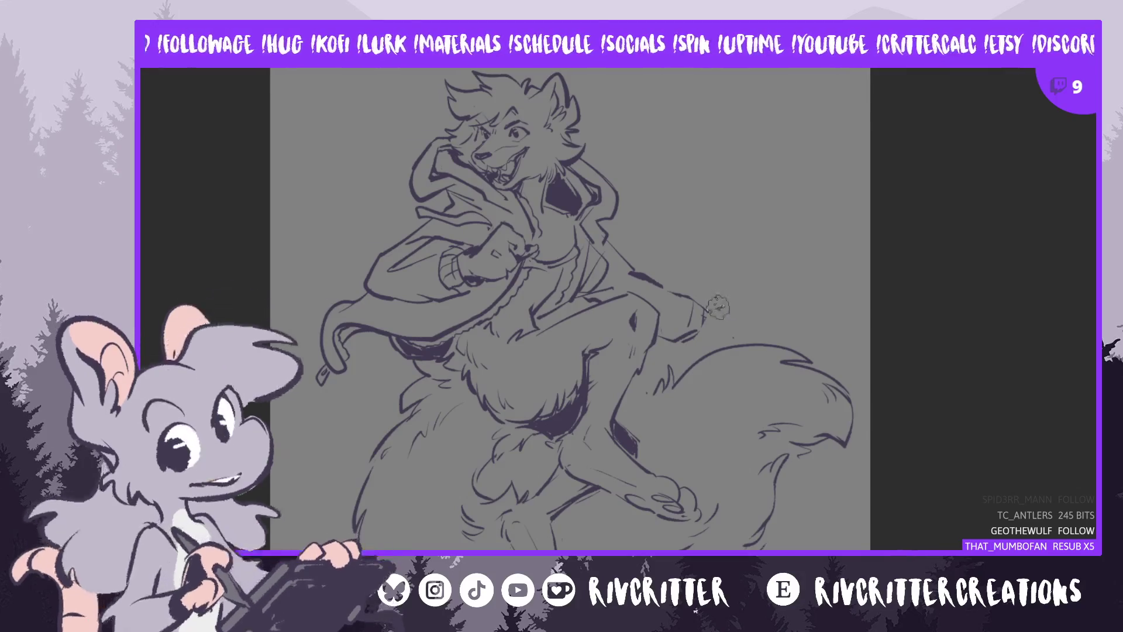
drag(748, 292, 710, 308)
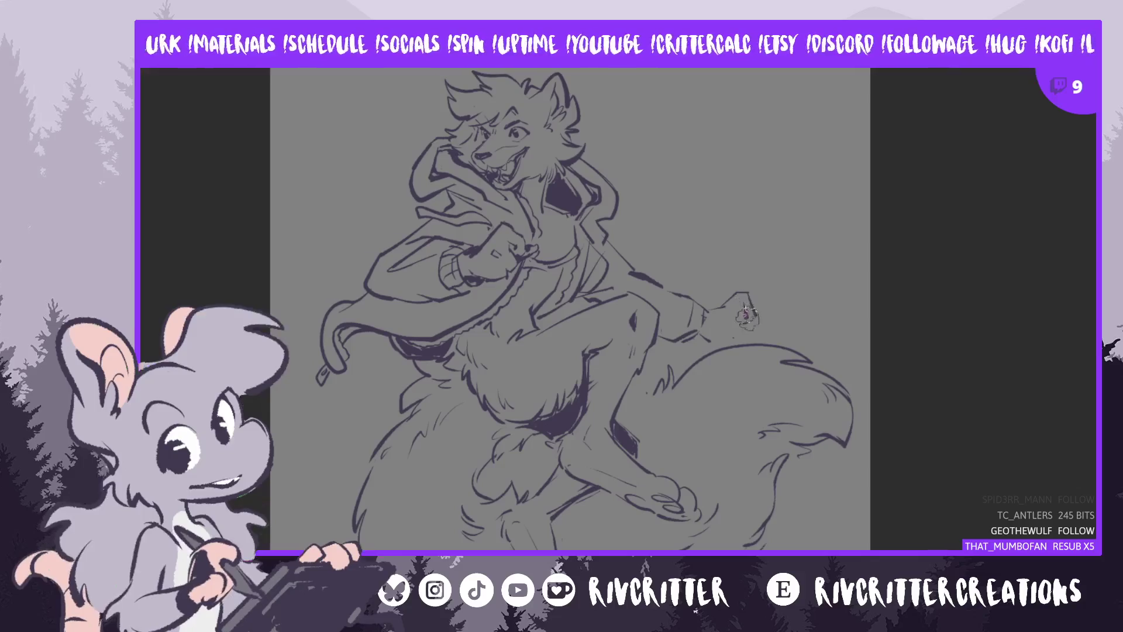
mouse_move(730, 309)
mouse_down()
mouse_move(753, 317)
mouse_move(730, 351)
mouse_up()
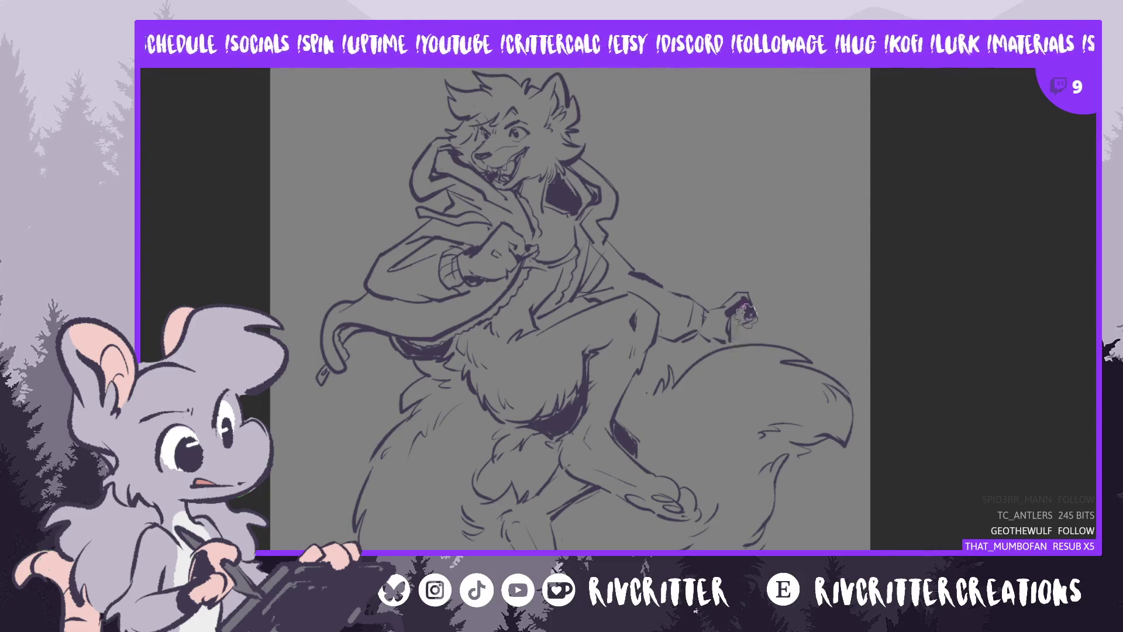
key(m)
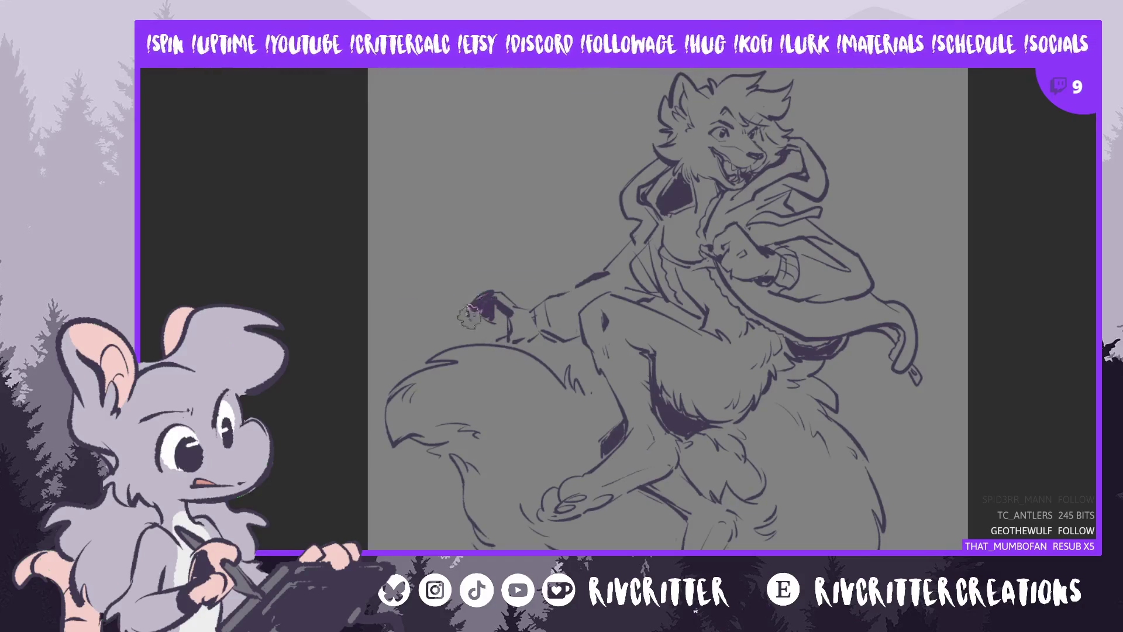
drag(475, 311, 517, 289)
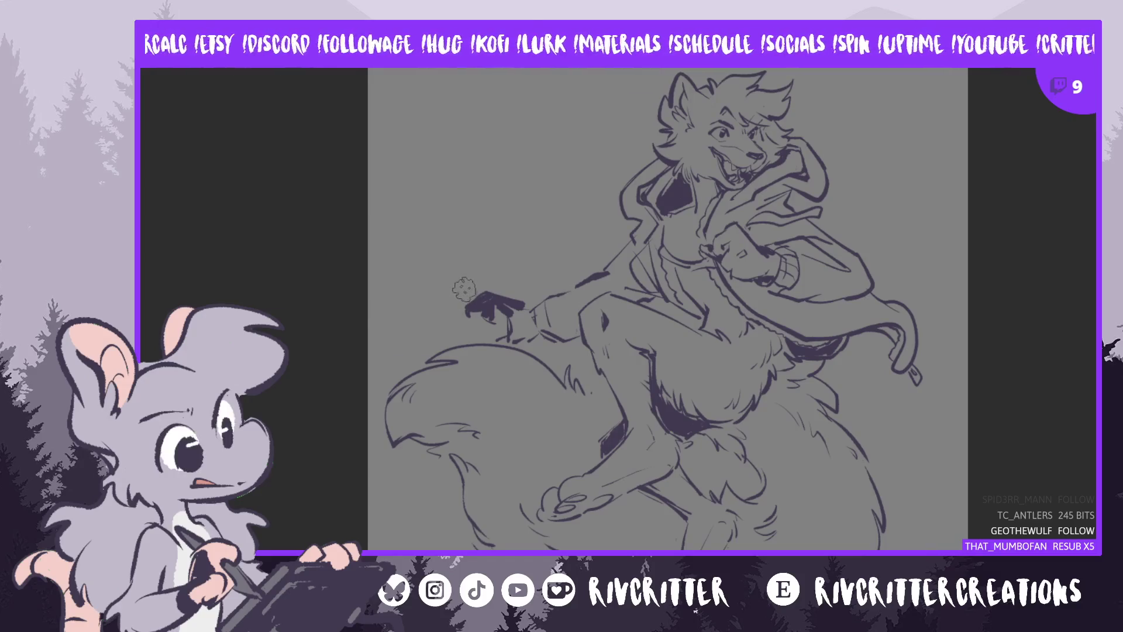
drag(511, 303, 517, 304)
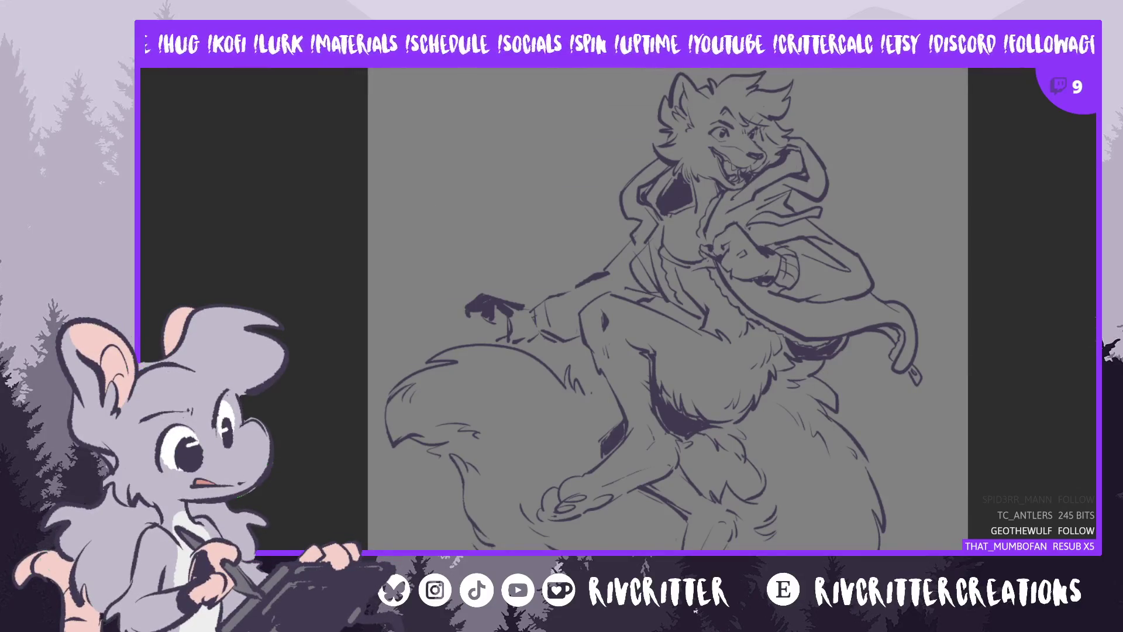
scroll(653, 309, down, 2)
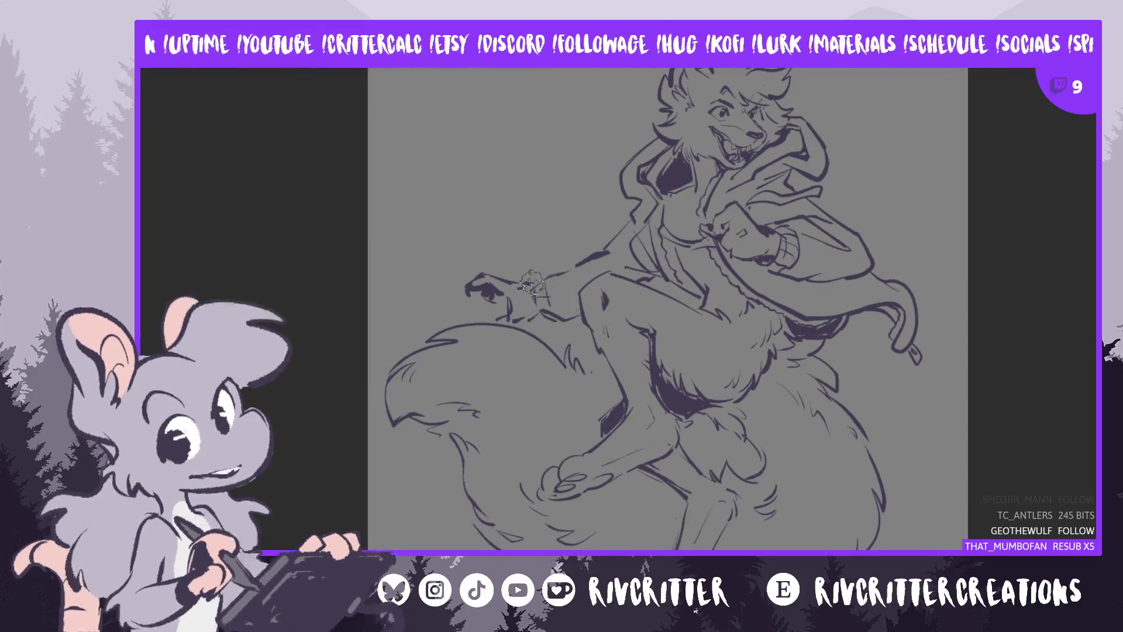
Ink the wrist cuff and forearm line, then add dark shadow marks on the outstretched hand
mouse_move(535, 275)
mouse_down()
mouse_move(544, 292)
mouse_move(603, 252)
mouse_move(553, 296)
mouse_up()
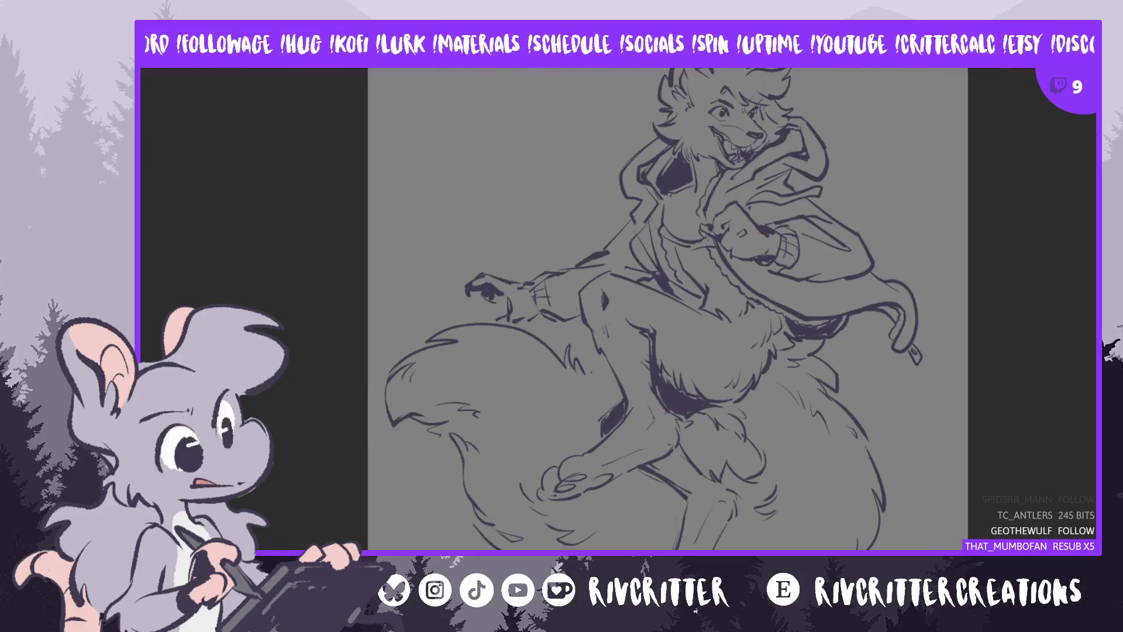
key(m)
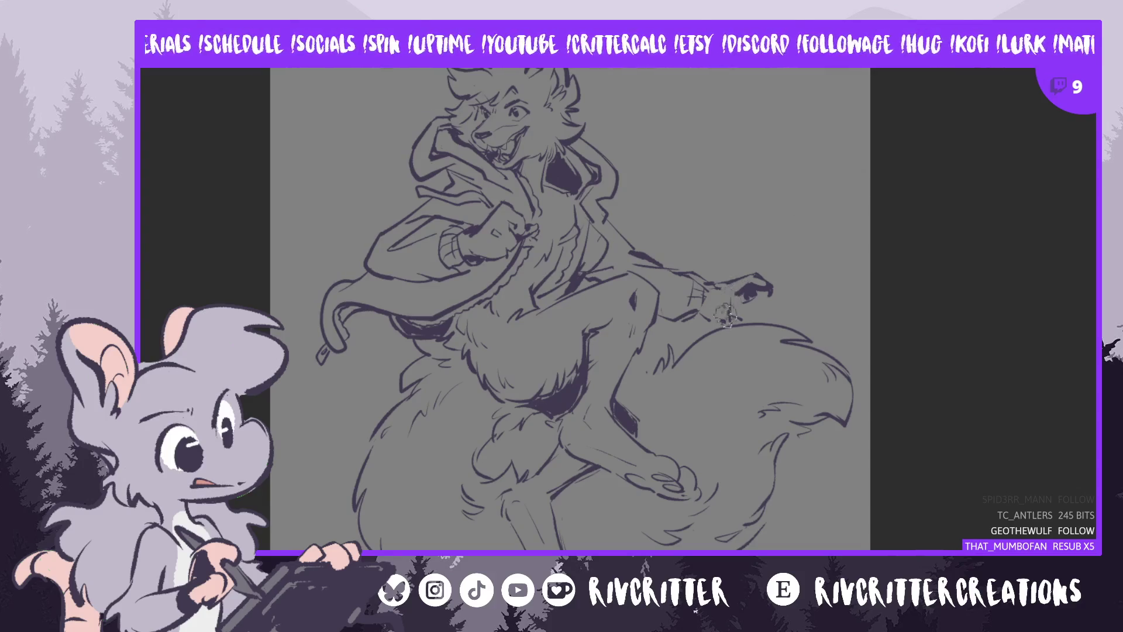
mouse_move(732, 321)
mouse_down()
mouse_move(736, 307)
mouse_move(730, 327)
mouse_up()
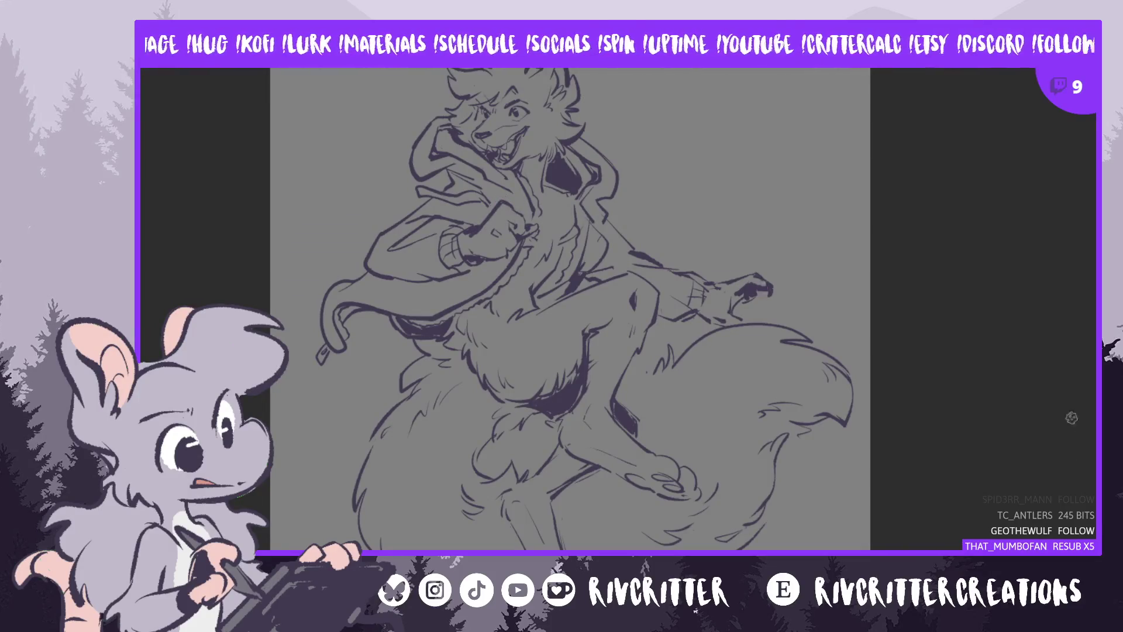
scroll(761, 453, down, 3)
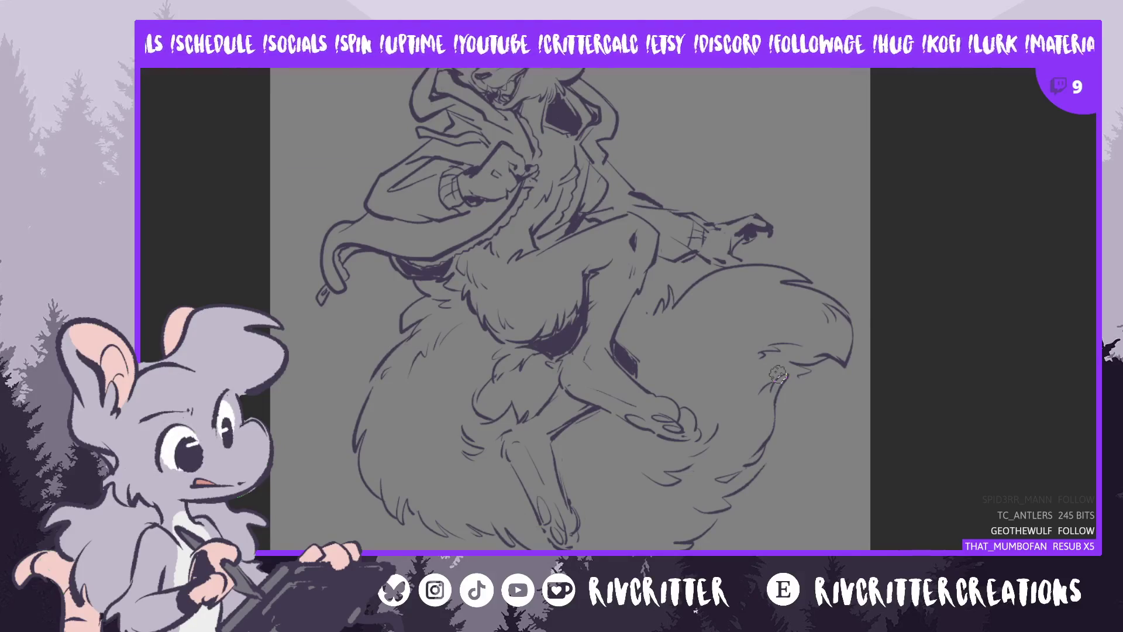
Mirror the view and zoom in on the wolf's head, hoodie and upper body, then pan down
key(h)
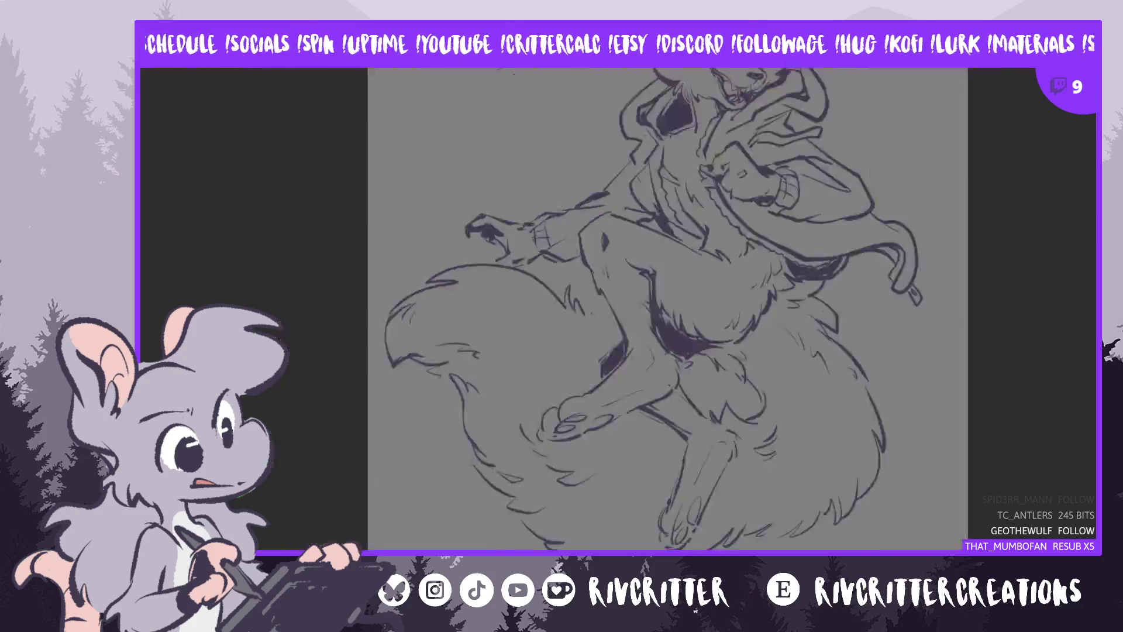
scroll(668, 309, up, 3)
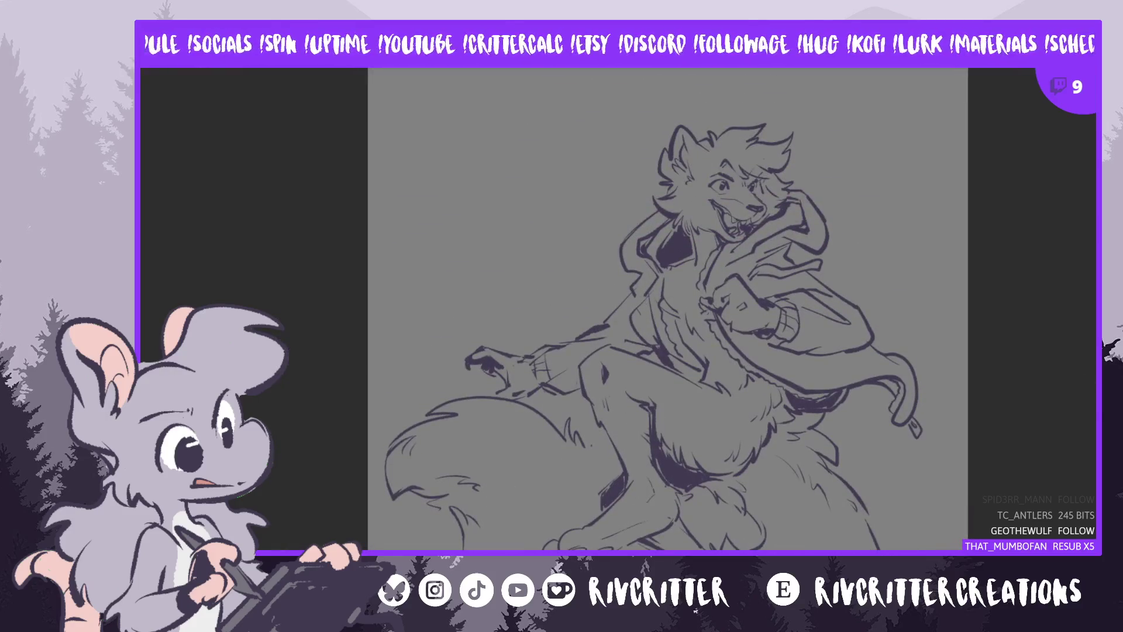
key(ctrl+plus)
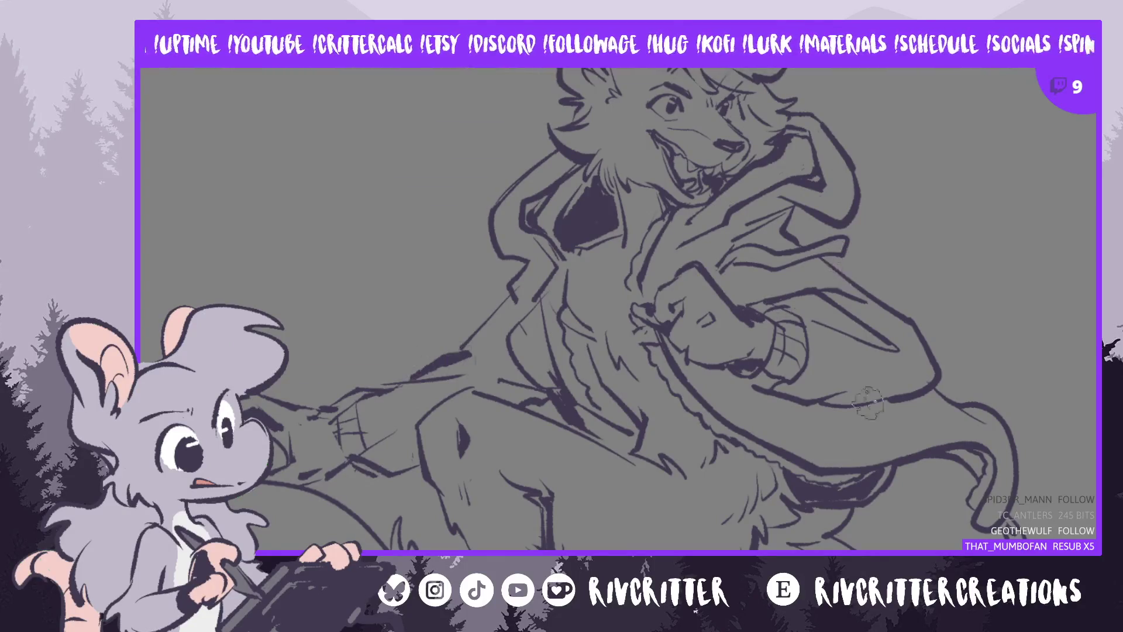
key(minus)
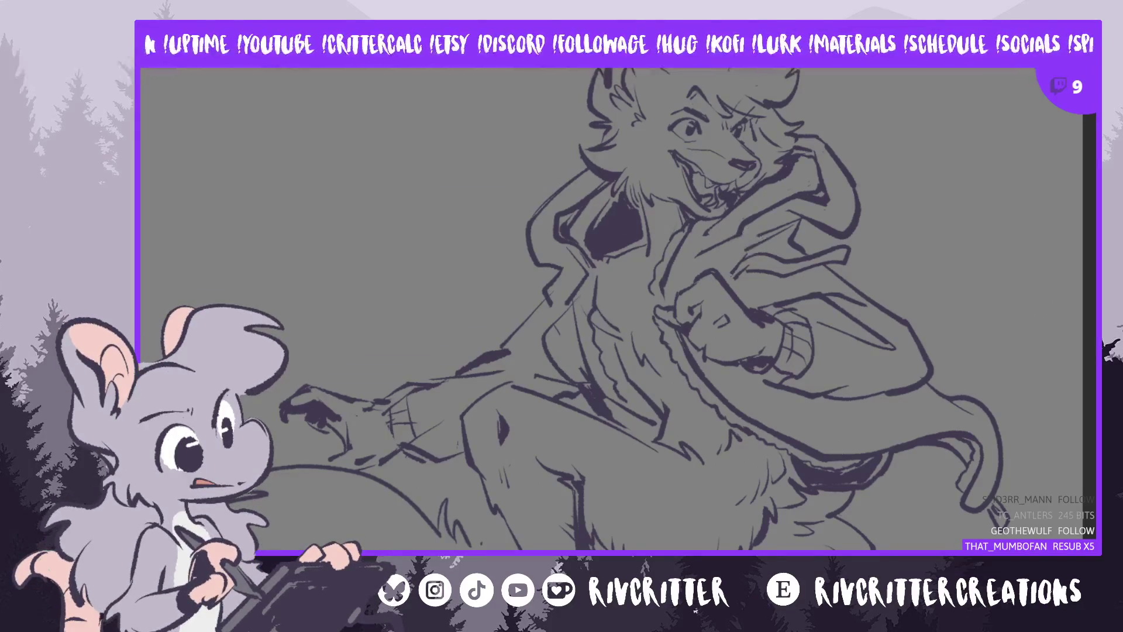
scroll(618, 309, down, 4)
scroll(617, 309, down, 1)
scroll(617, 308, down, 3)
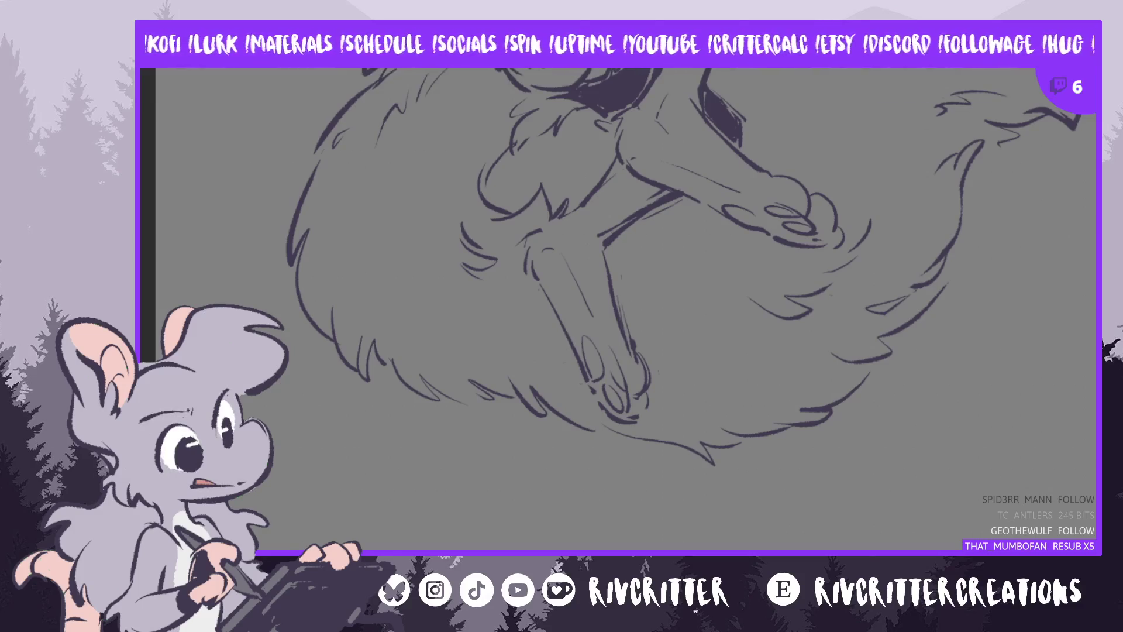
Pan down to the tail and darken the lower body contours above and beside it
drag(868, 210, 867, 286)
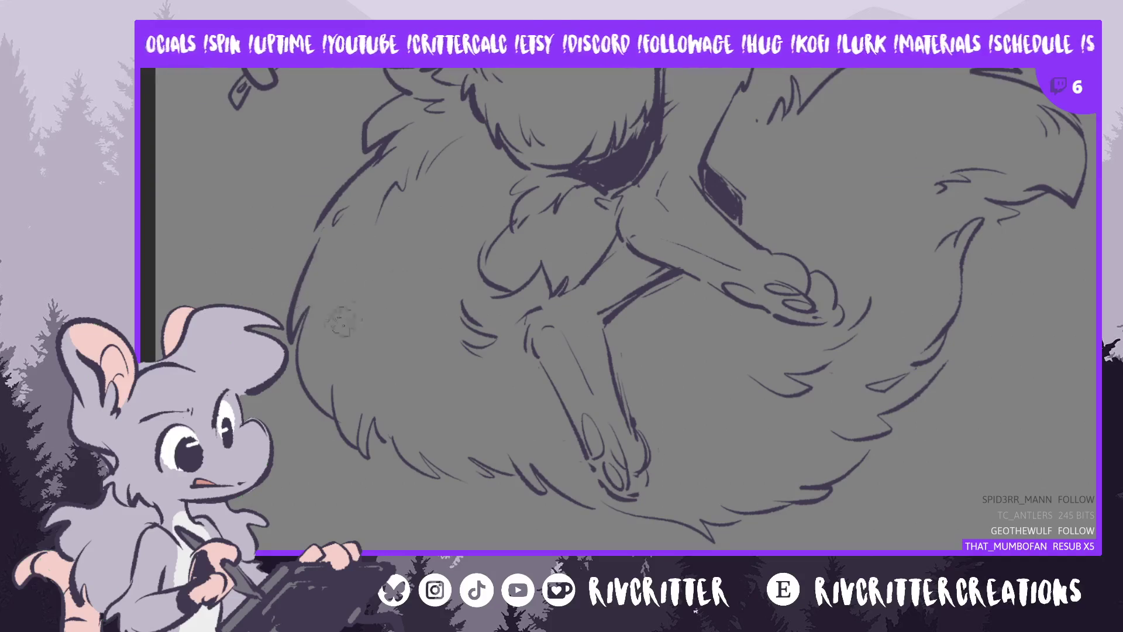
drag(332, 417, 295, 345)
drag(335, 426, 366, 456)
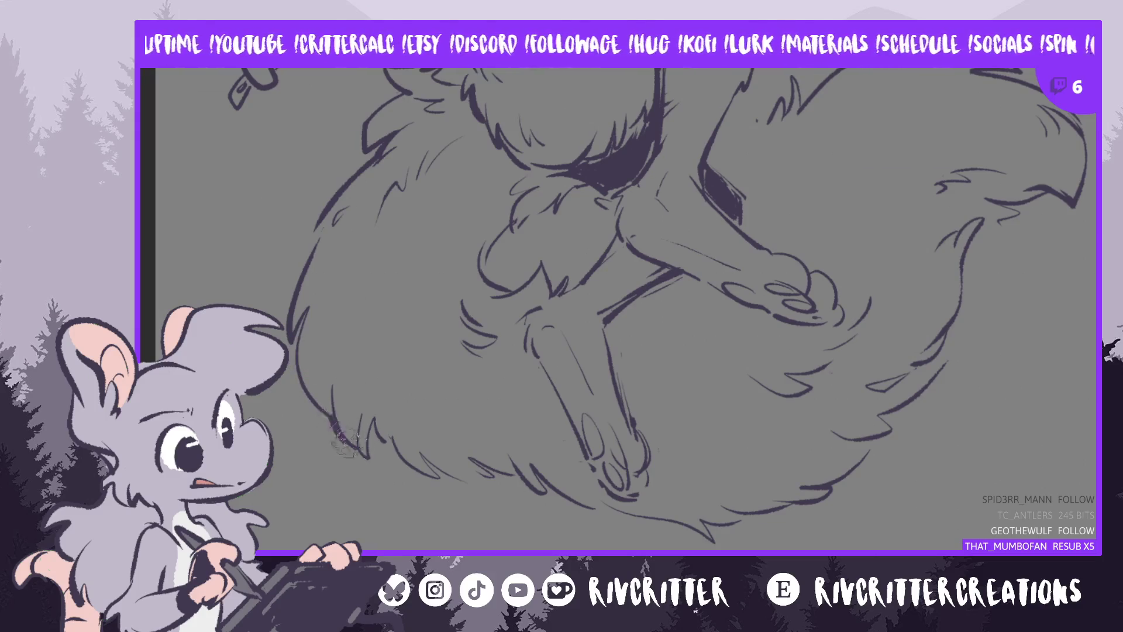
drag(333, 415, 310, 397)
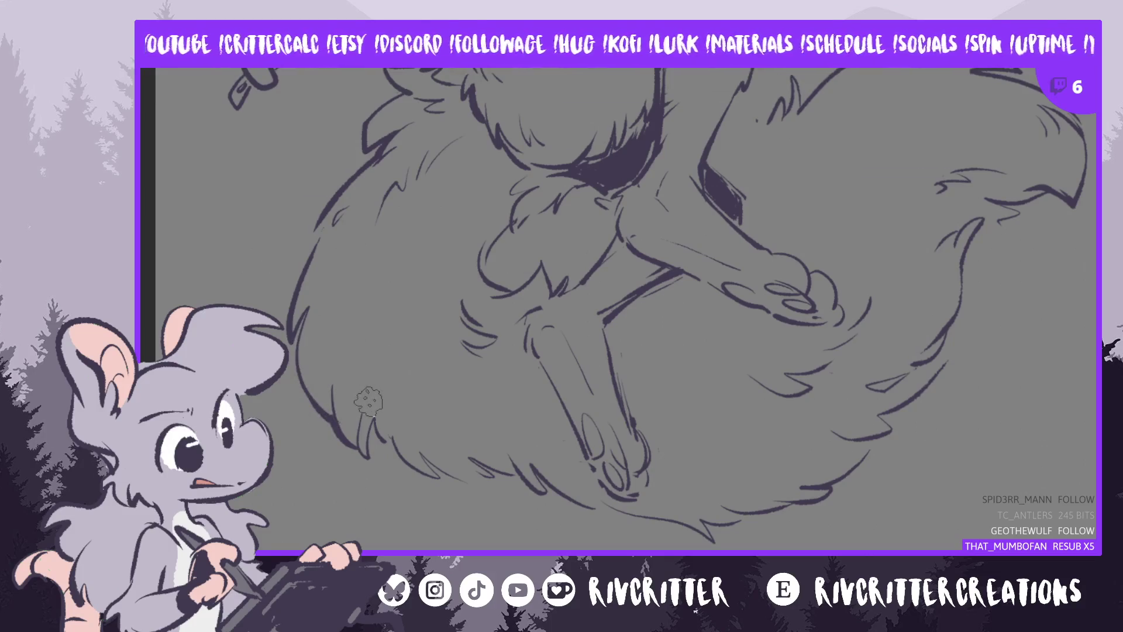
scroll(619, 309, up, 5)
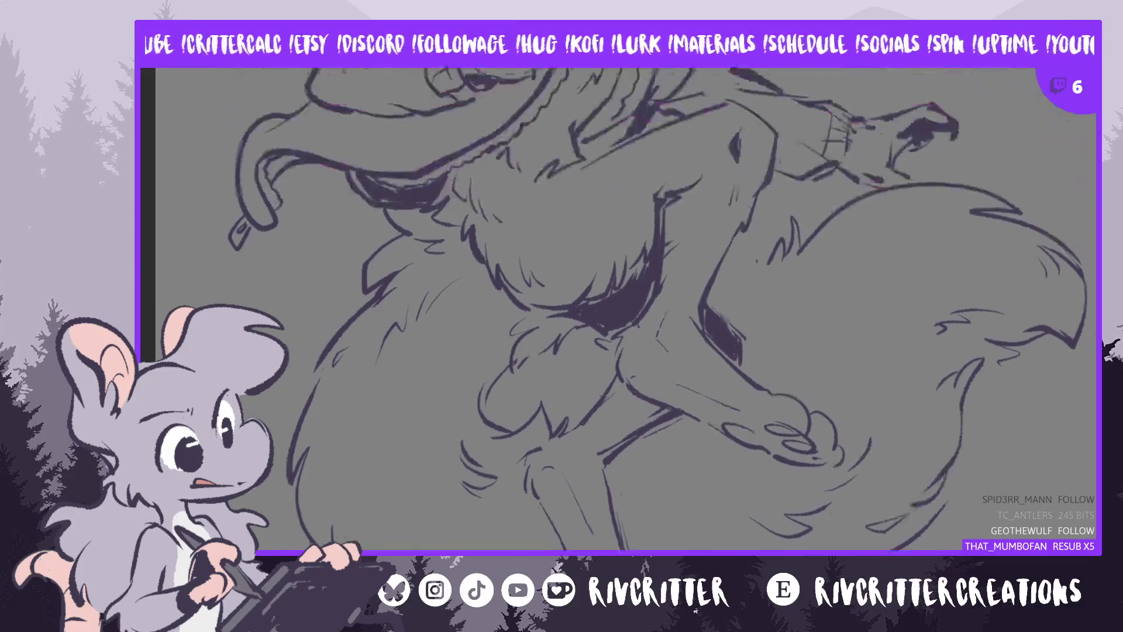
key(m)
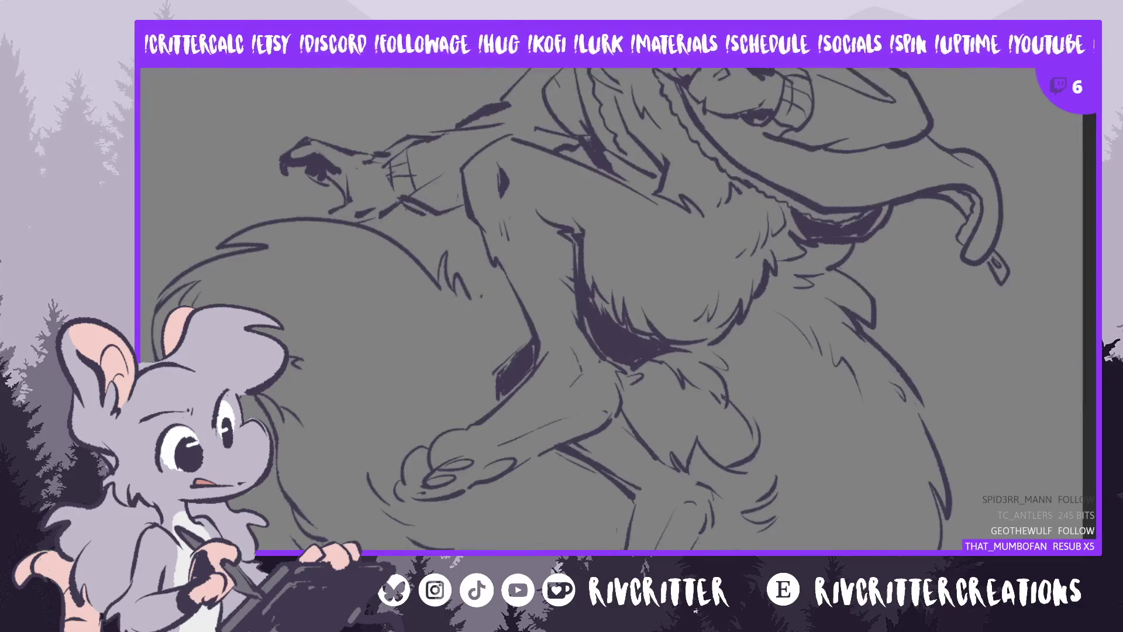
scroll(619, 309, up, 4)
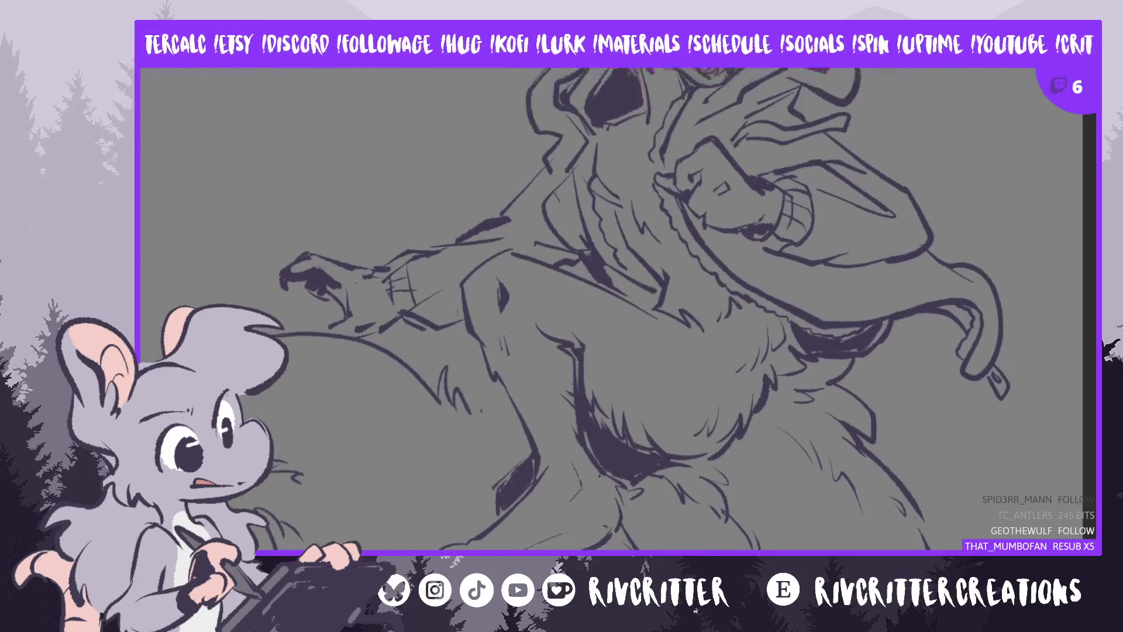
scroll(619, 309, down, 8)
scroll(618, 309, down, 2)
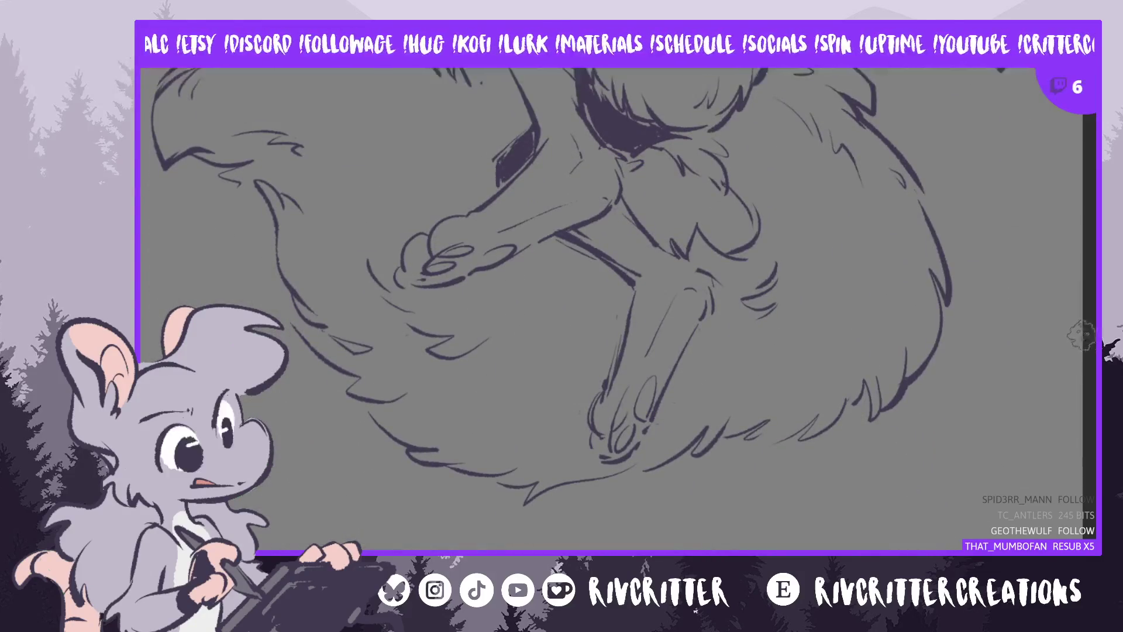
scroll(618, 309, up, 3)
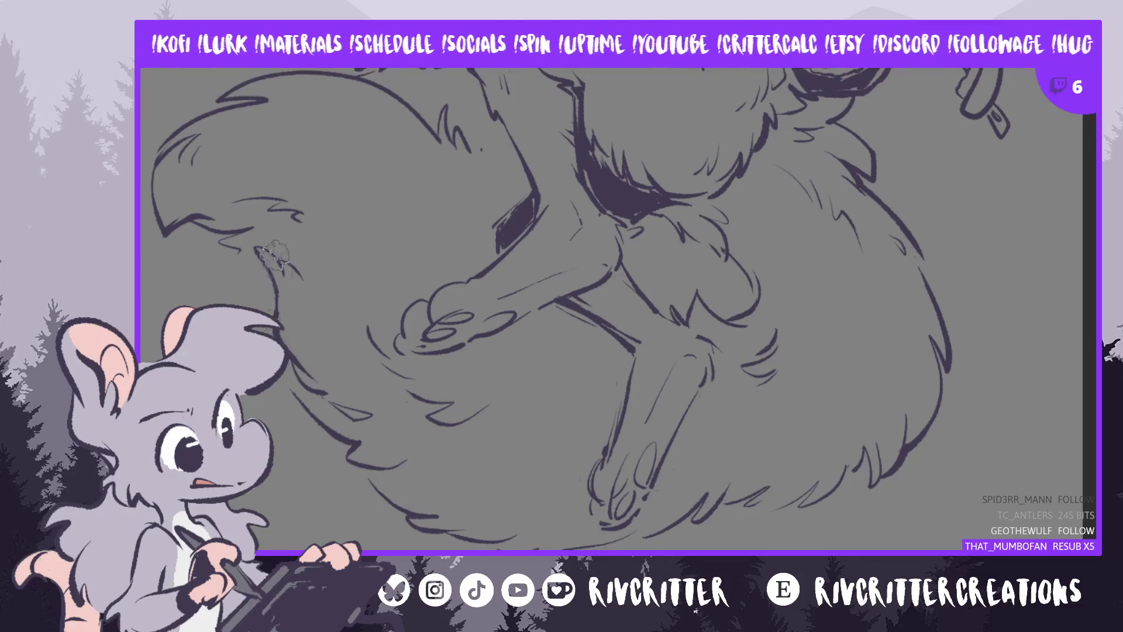
Ink extra fur strokes along the tail's upper edge and bottom
drag(285, 350, 330, 399)
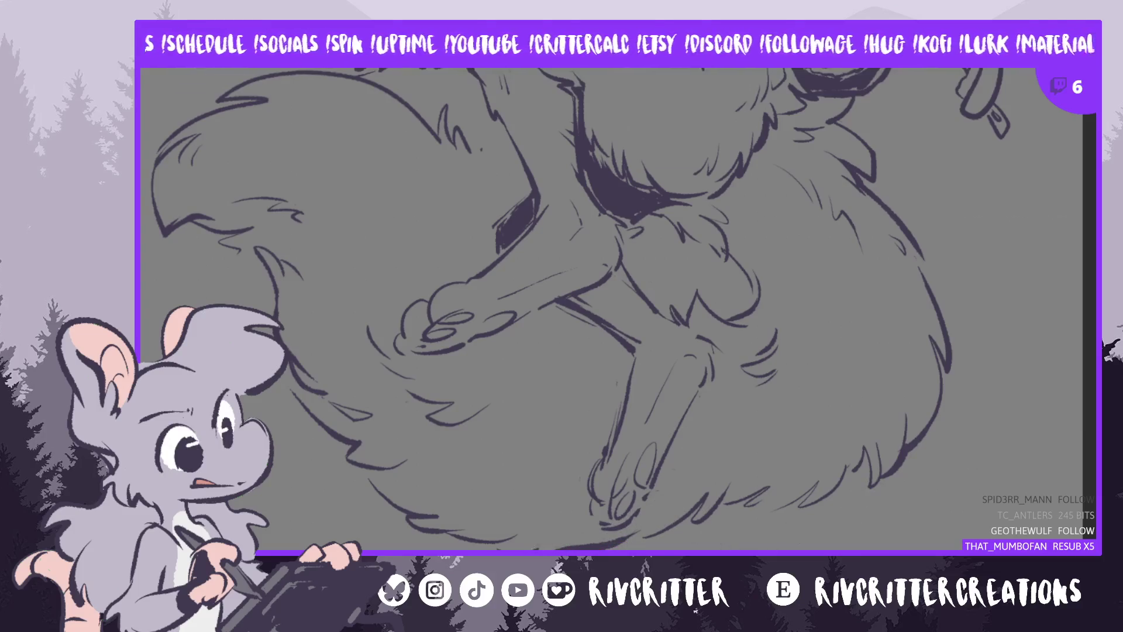
drag(479, 530, 529, 530)
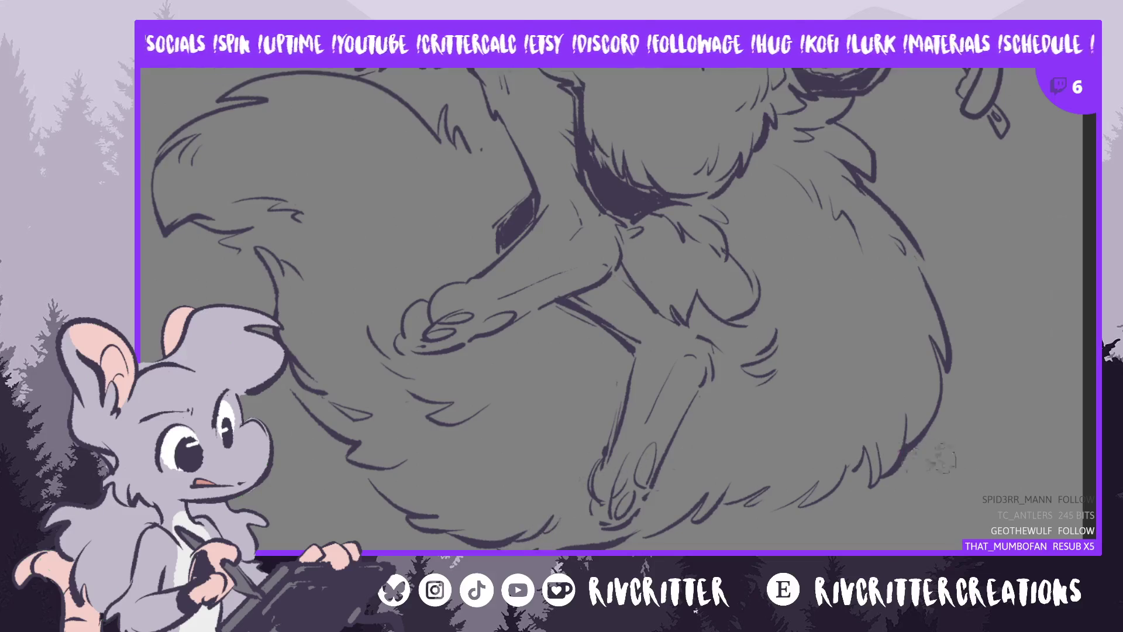
drag(727, 505, 805, 478)
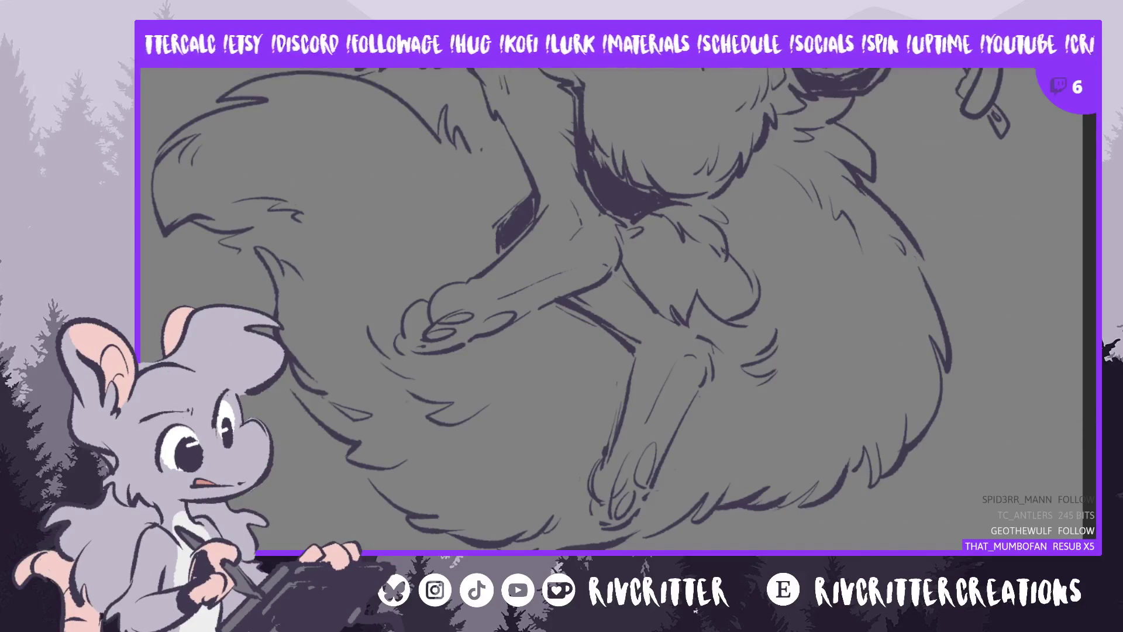
Zoom out to the whole drawing and mirror it to check proportions
scroll(614, 310, up, 3)
scroll(615, 310, up, 3)
scroll(614, 310, up, 2)
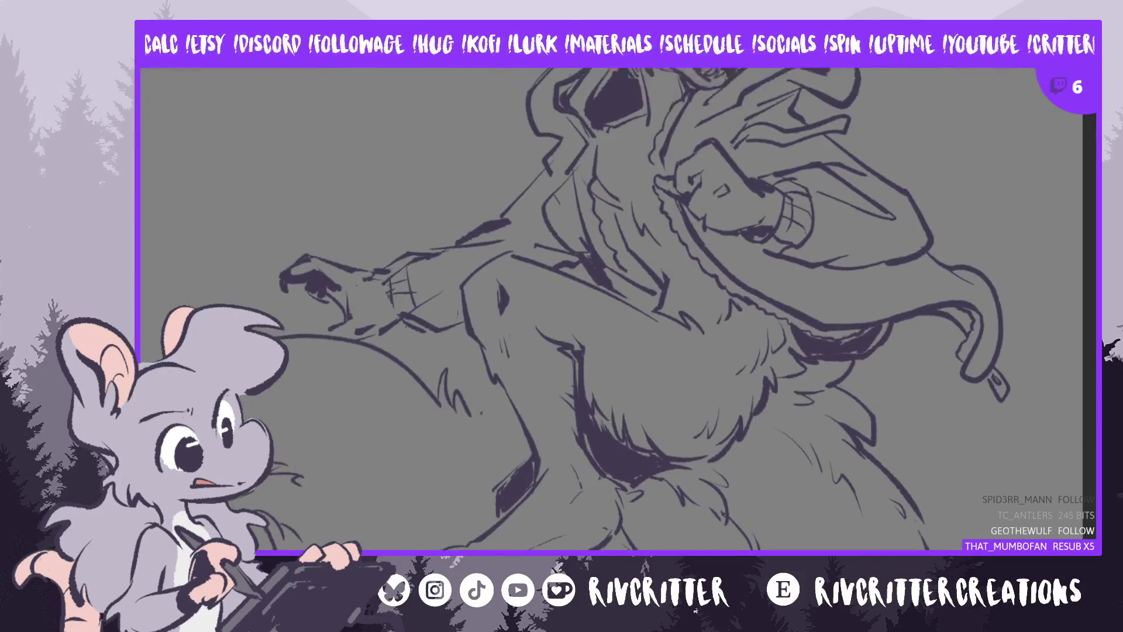
scroll(940, 290, down, 3)
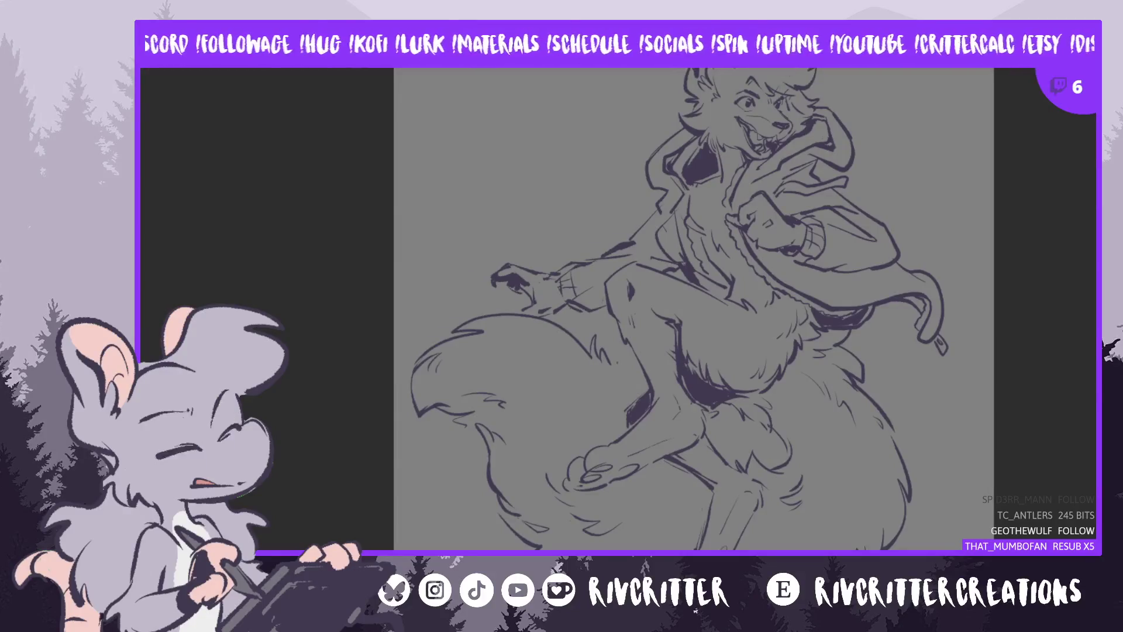
key(m)
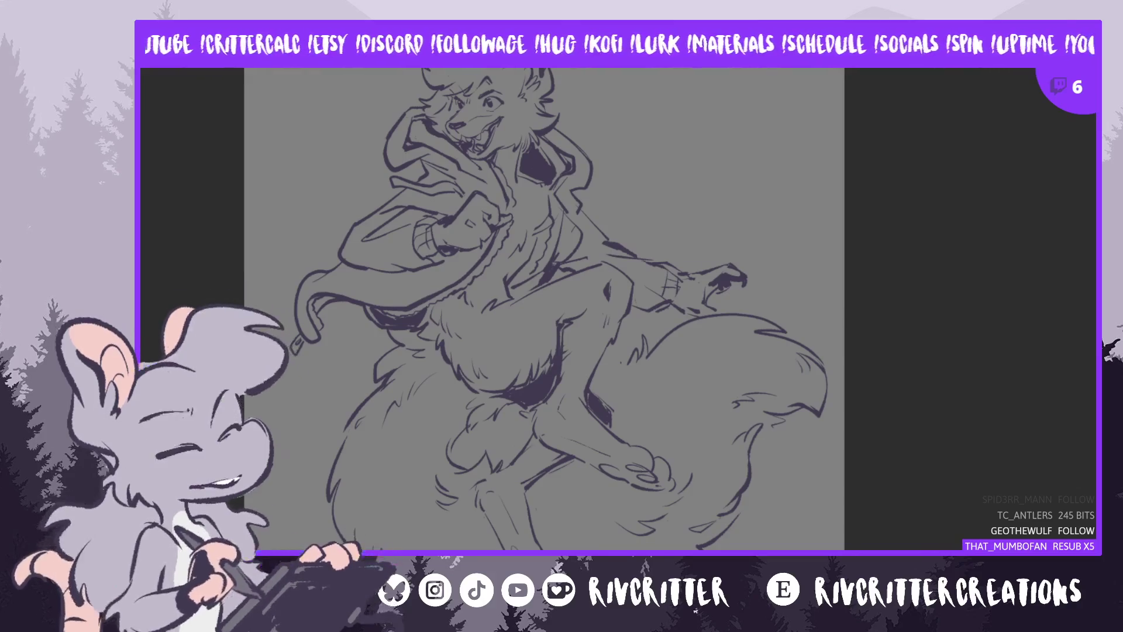
Zoom in, touch up the clawed hand's lineart with one stroke, then zoom back out
scroll(544, 310, up, 3)
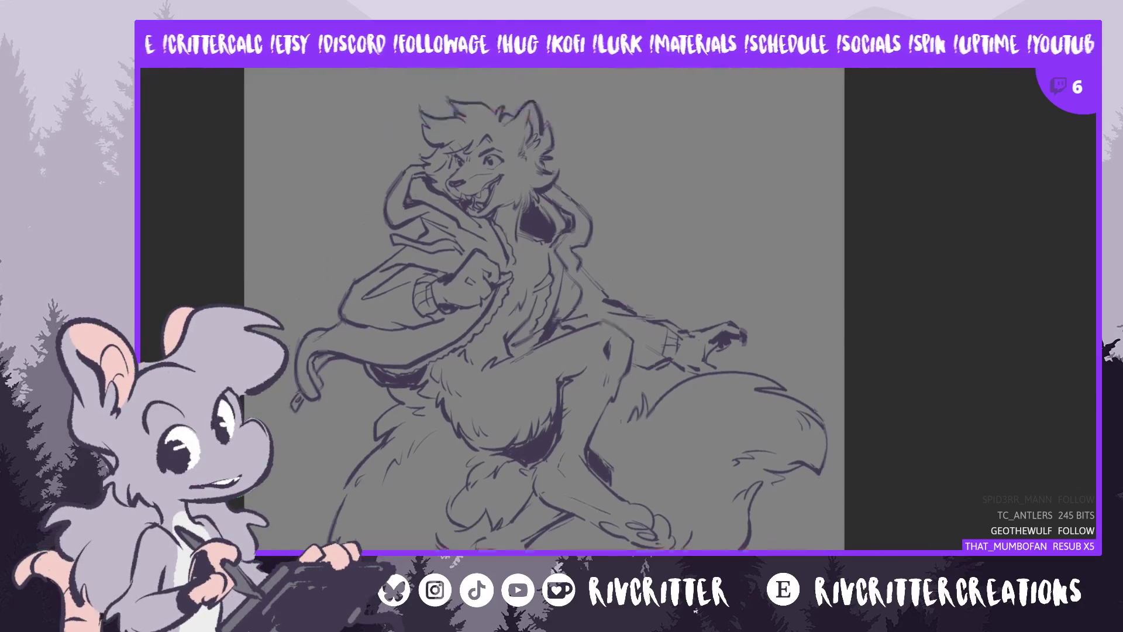
scroll(544, 310, down, 1)
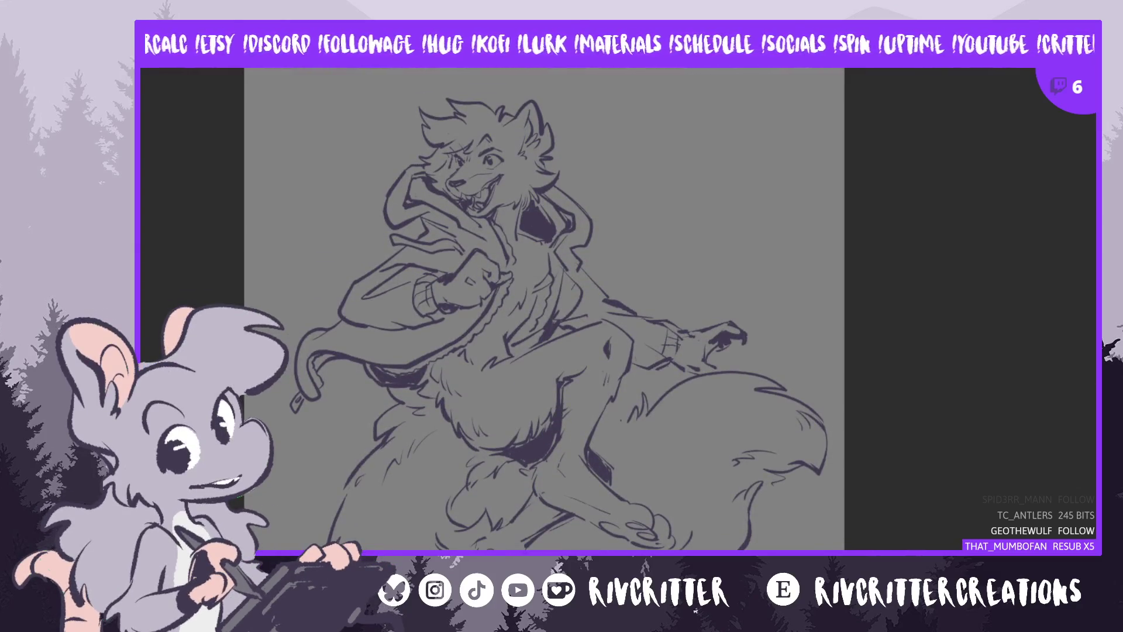
scroll(863, 269, up, 2)
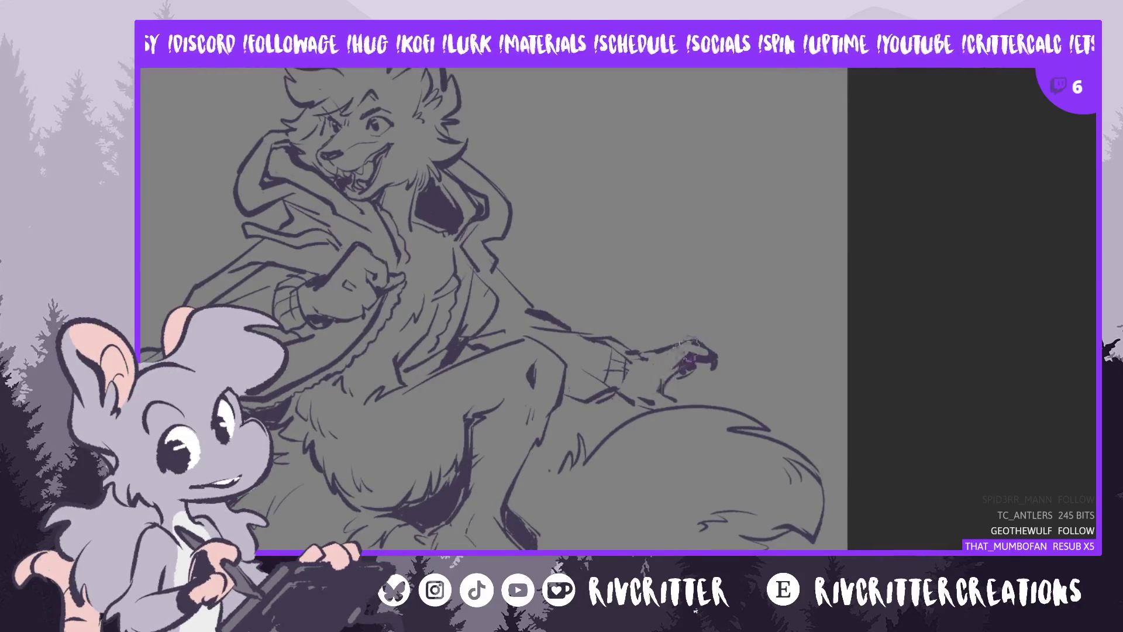
mouse_move(673, 368)
mouse_down()
mouse_move(682, 357)
mouse_move(626, 366)
mouse_up()
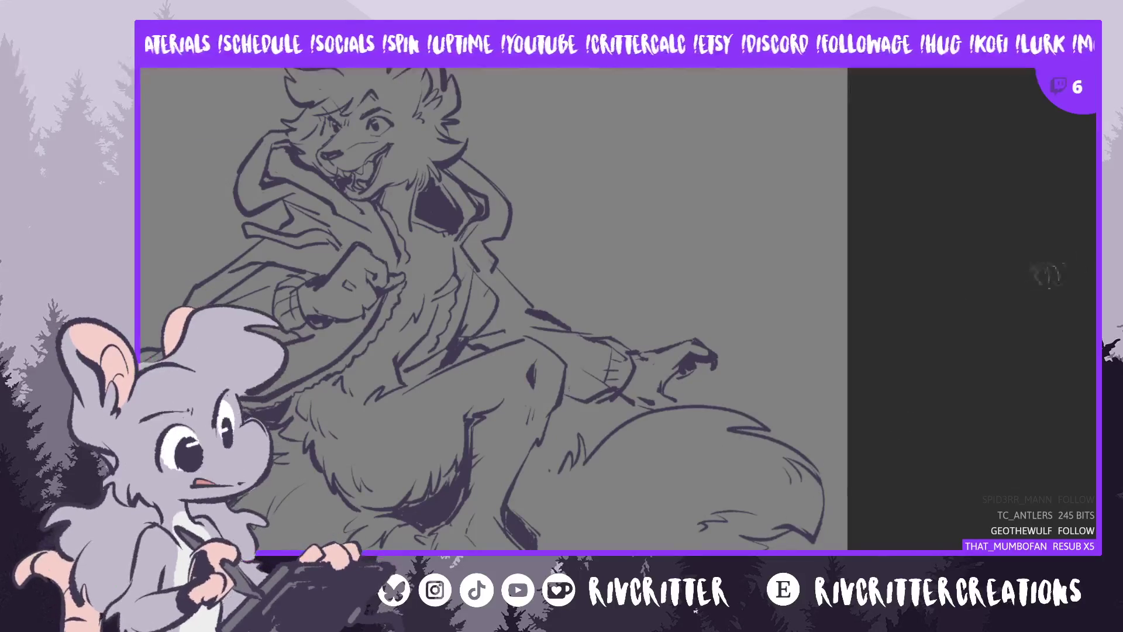
scroll(985, 254, down, 5)
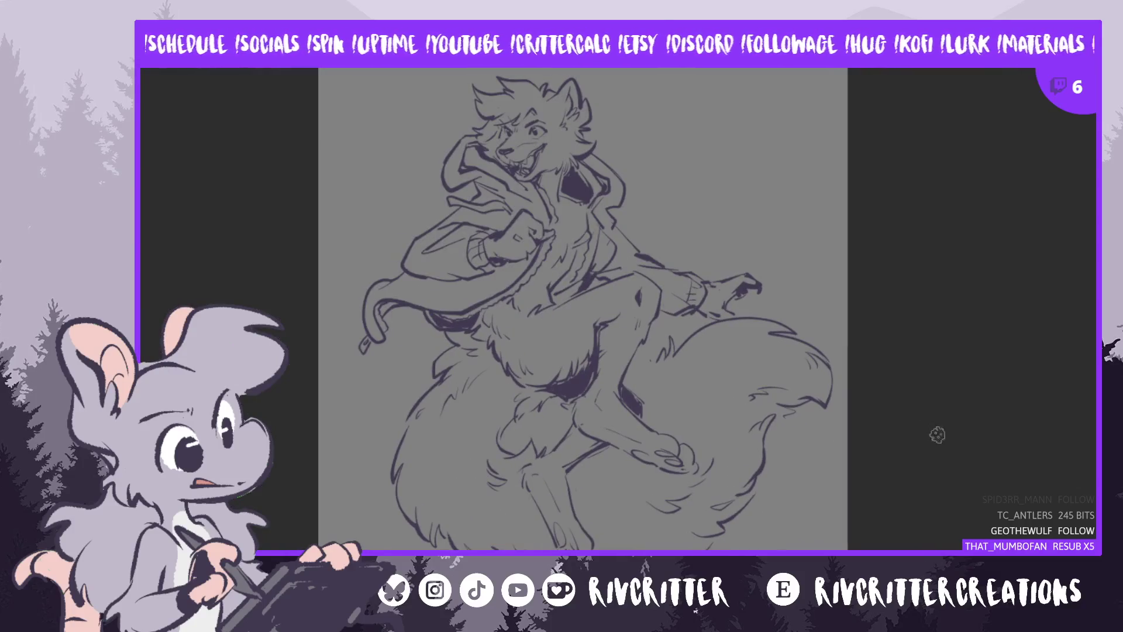
scroll(936, 433, down, 2)
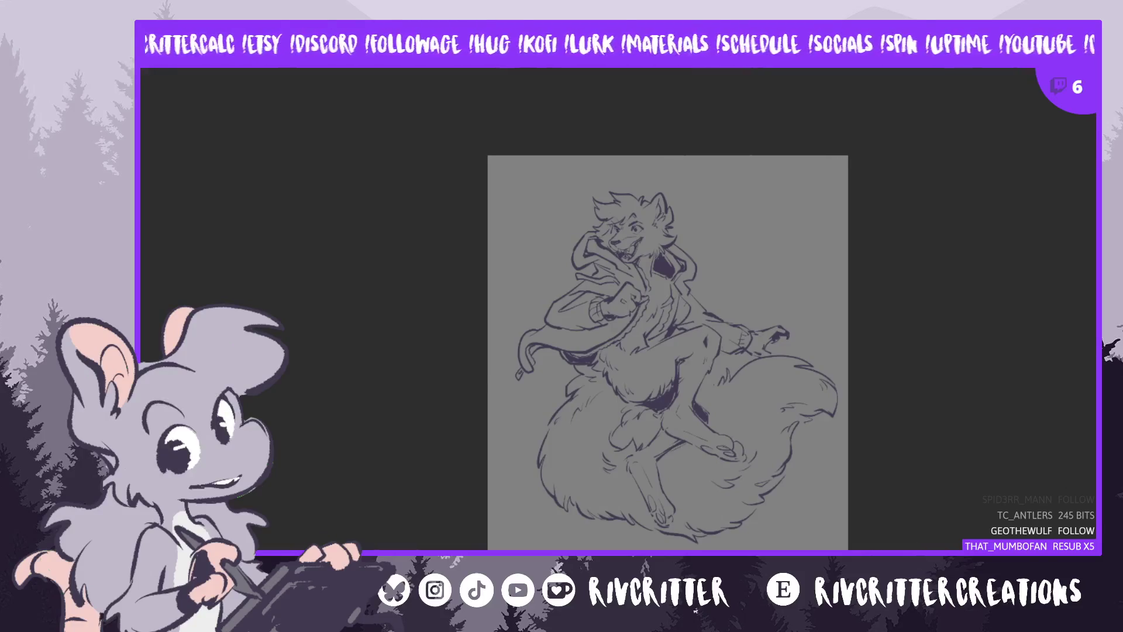
Widen the canvas on both sides and fill the new white side strips with background grey
key(ctrl+t)
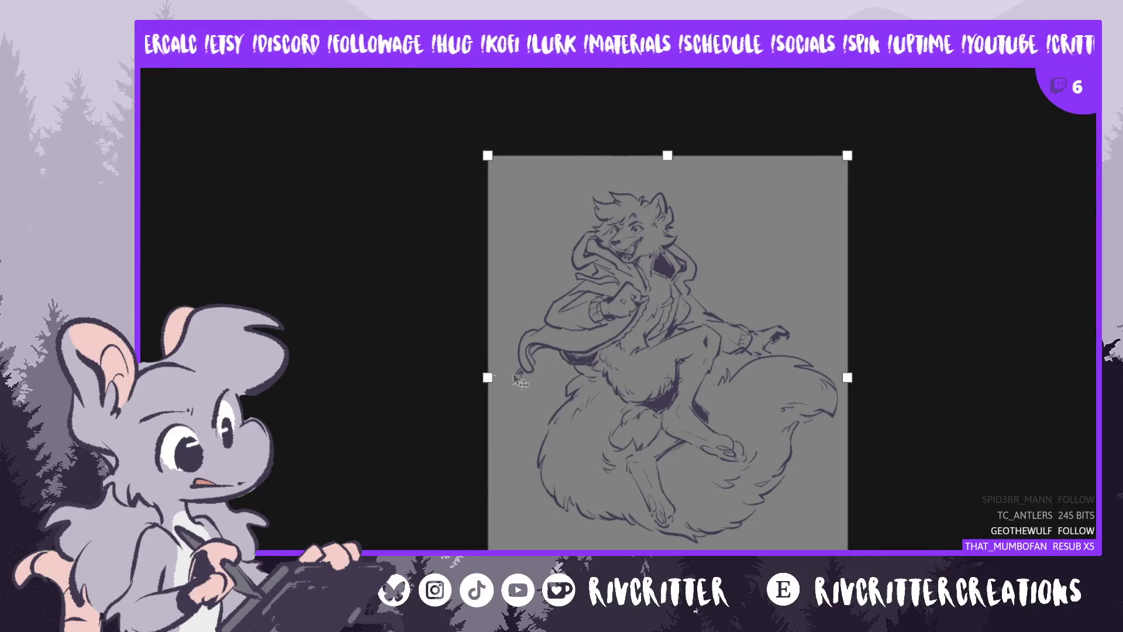
drag(487, 378, 459, 377)
drag(851, 377, 882, 379)
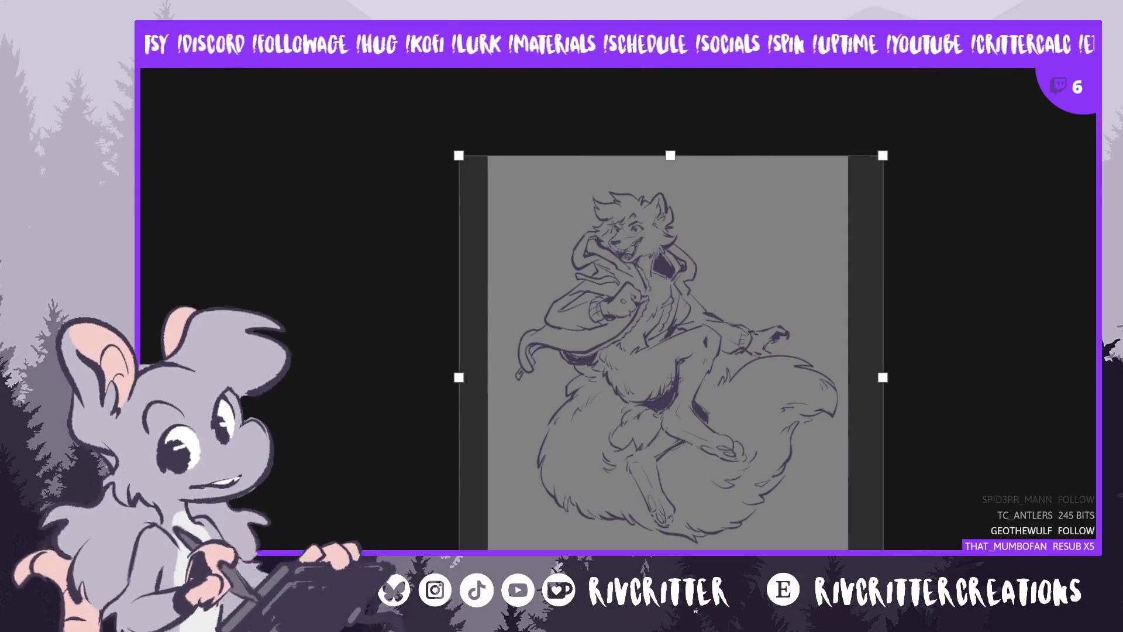
key(Return)
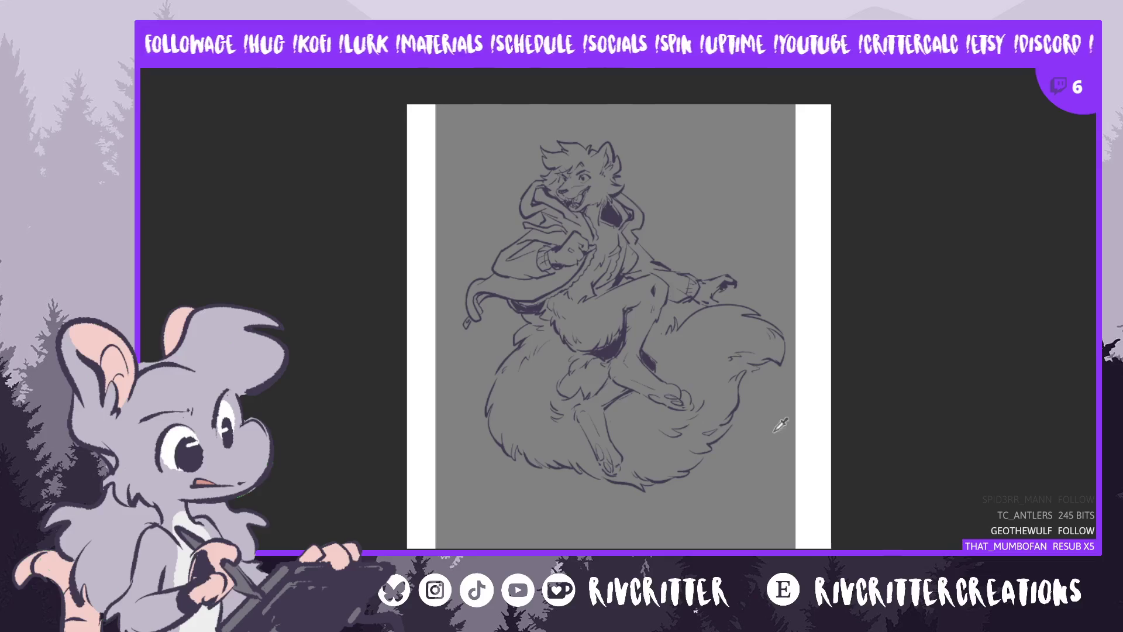
key(alt+BackSpace)
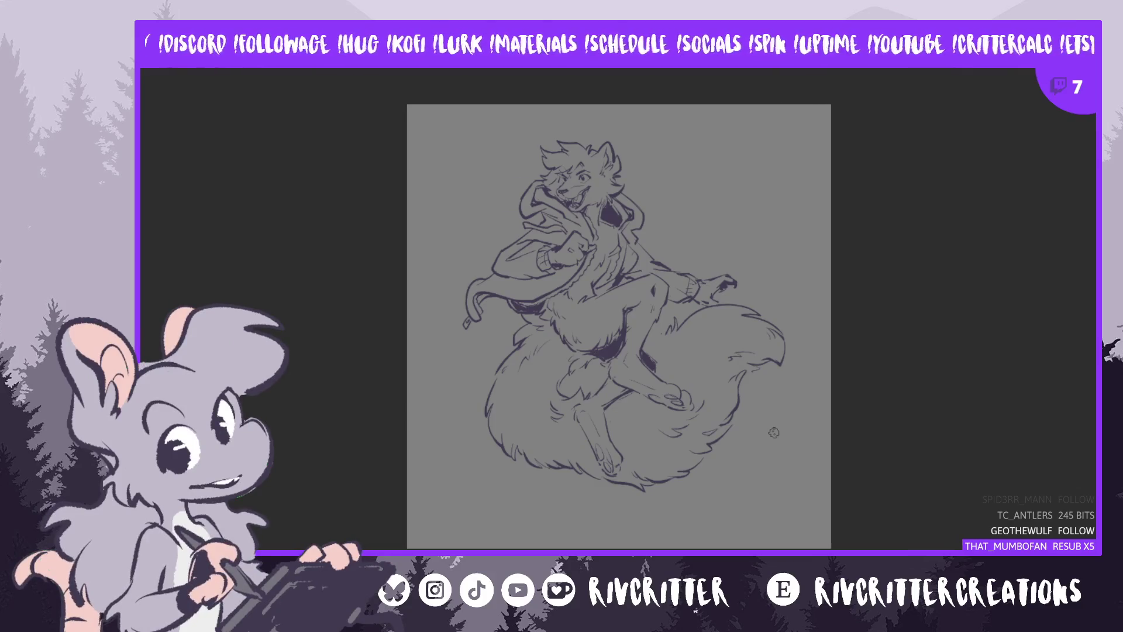
scroll(774, 433, up, 2)
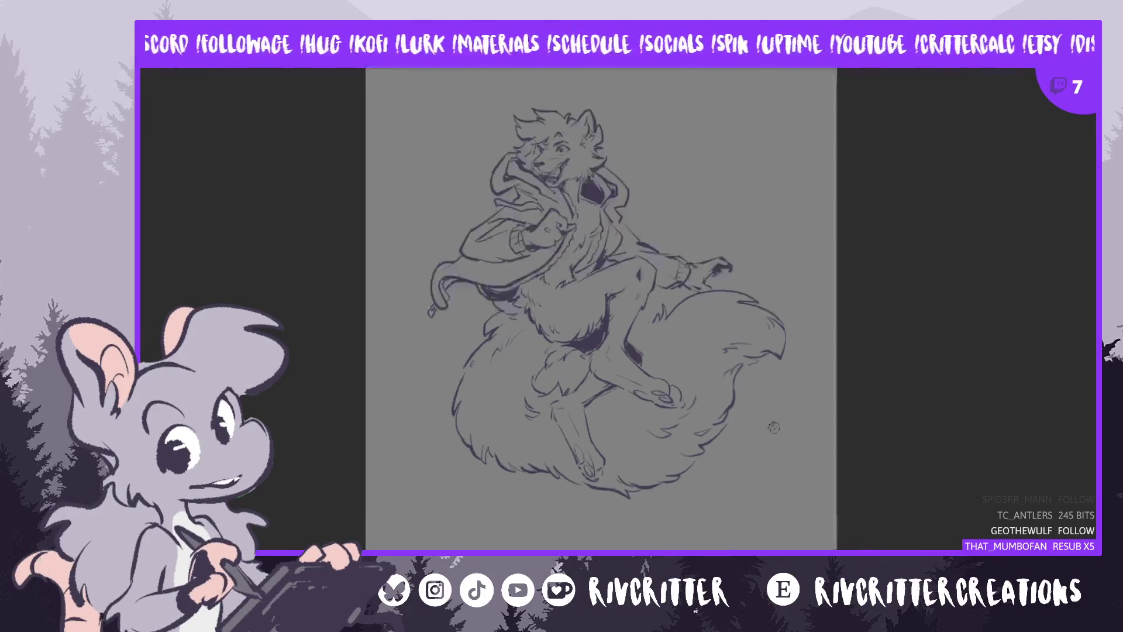
Zoom in on the wolf line art, then zoom back out to see the whole canvas
scroll(699, 316, up, 2)
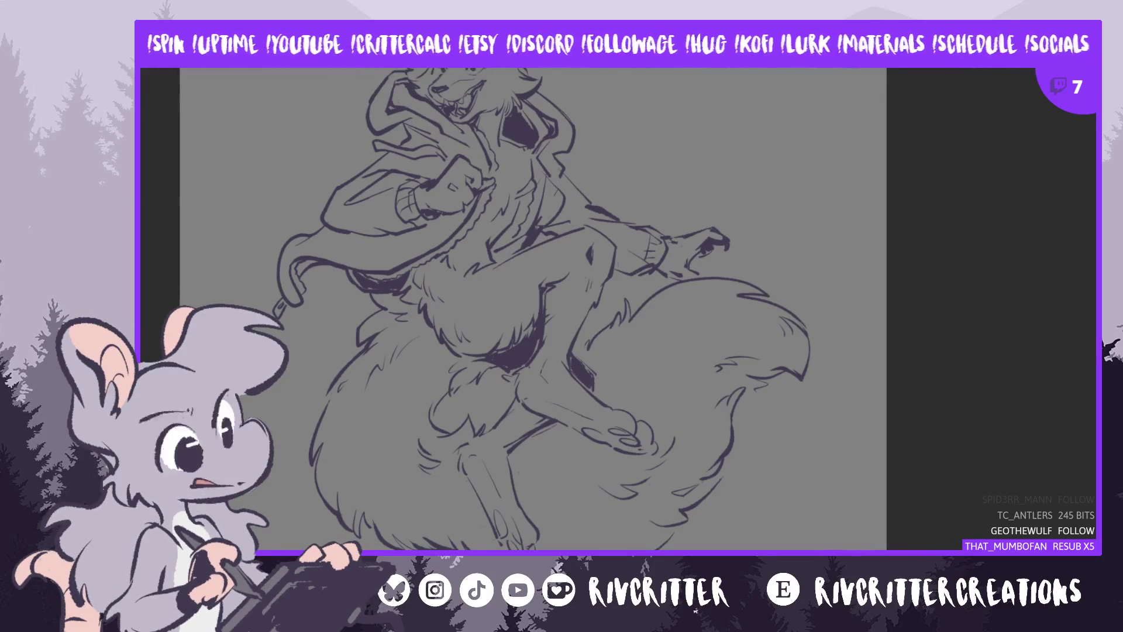
scroll(956, 205, down, 1)
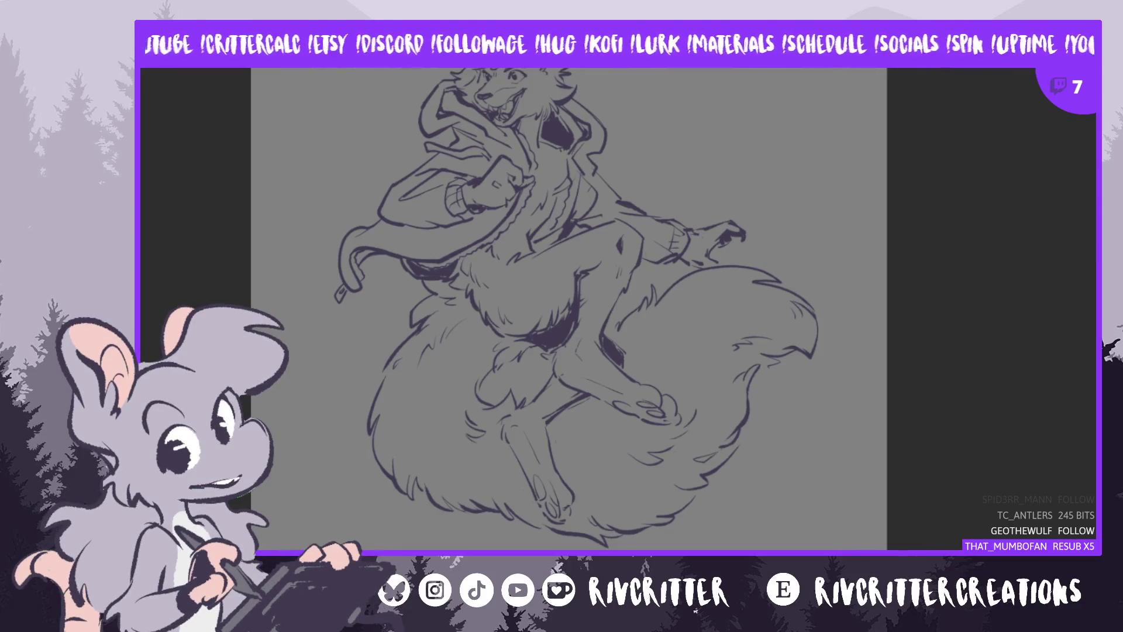
scroll(1088, 211, down, 1)
scroll(1088, 214, down, 1)
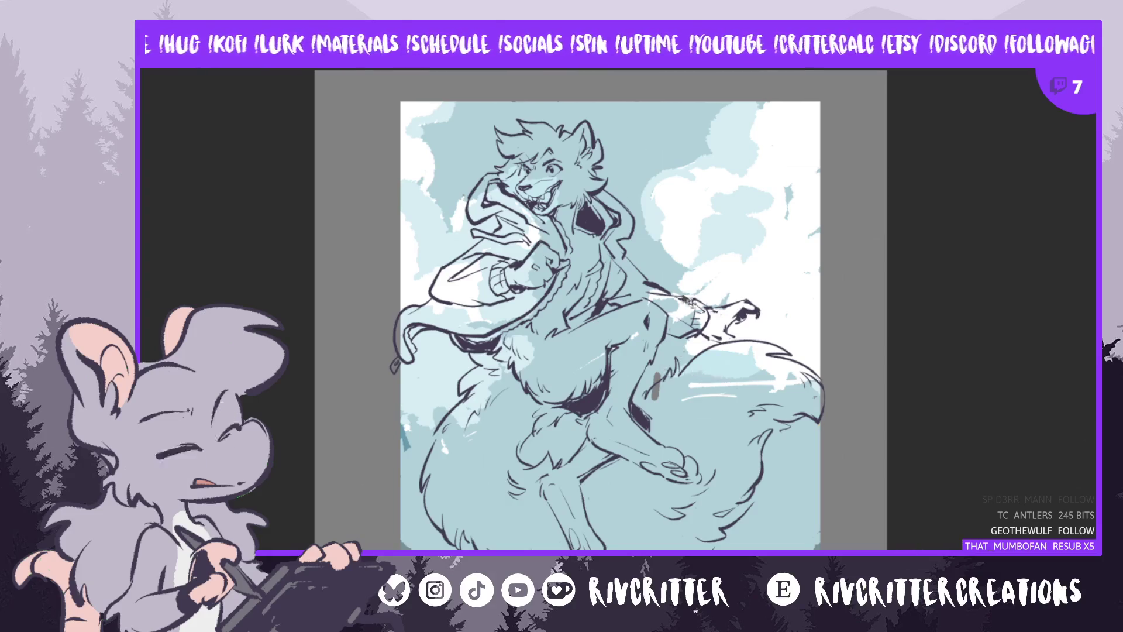
Shift the sky layer slightly left and try Magic Wand selections on the blue fill, then clear them
drag(712, 289, 694, 289)
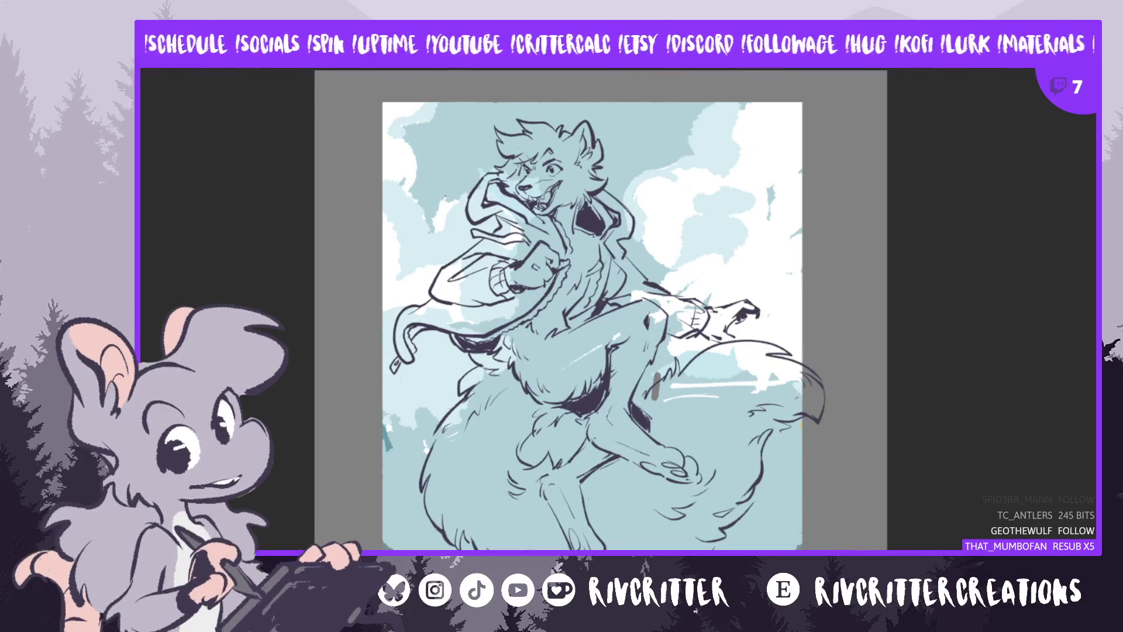
scroll(641, 410, up, 3)
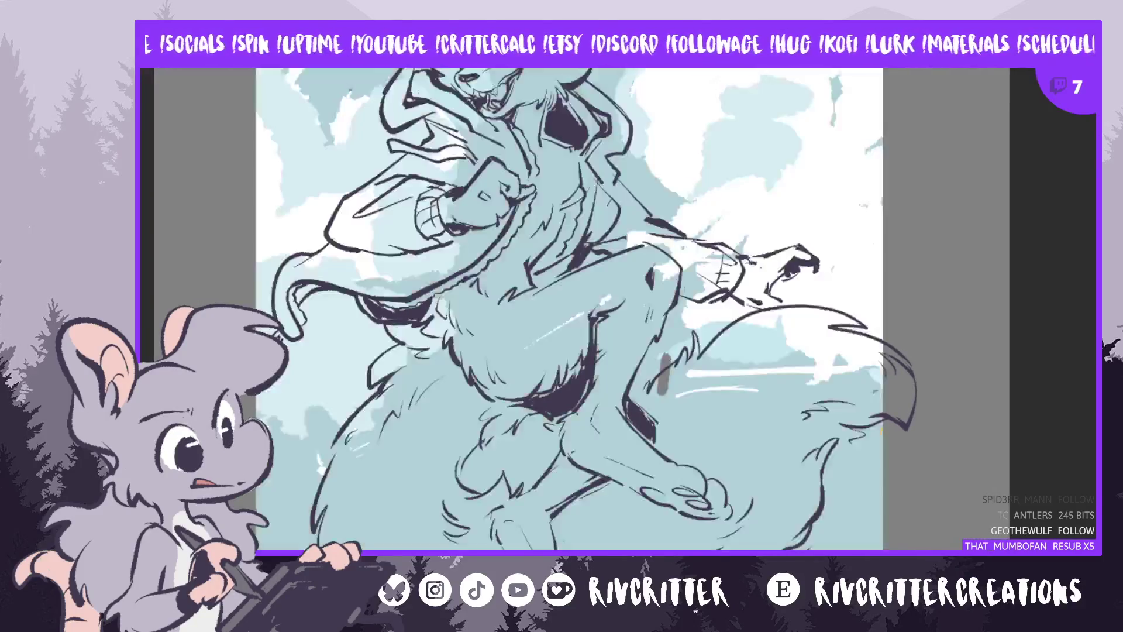
click(680, 365)
key(ctrl+d)
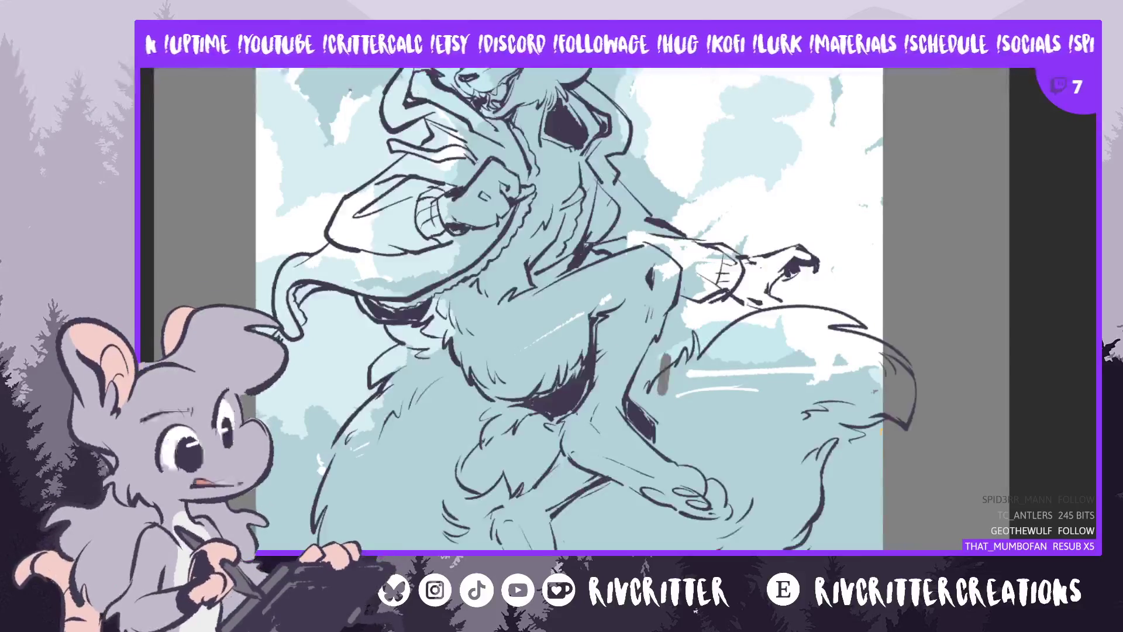
click(716, 307)
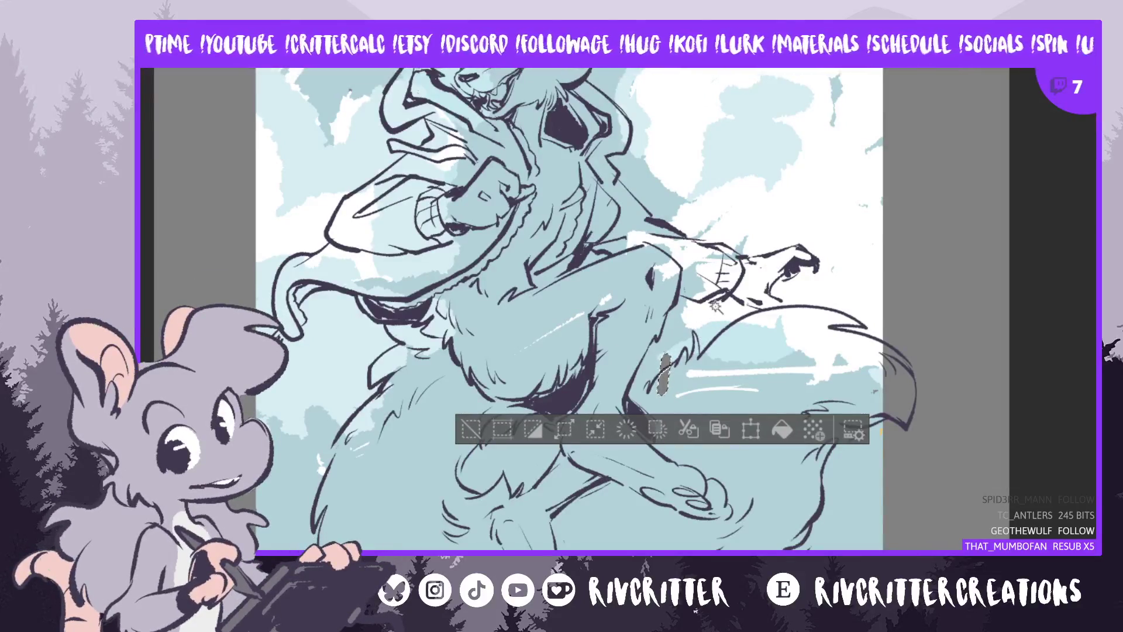
key(ctrl+d)
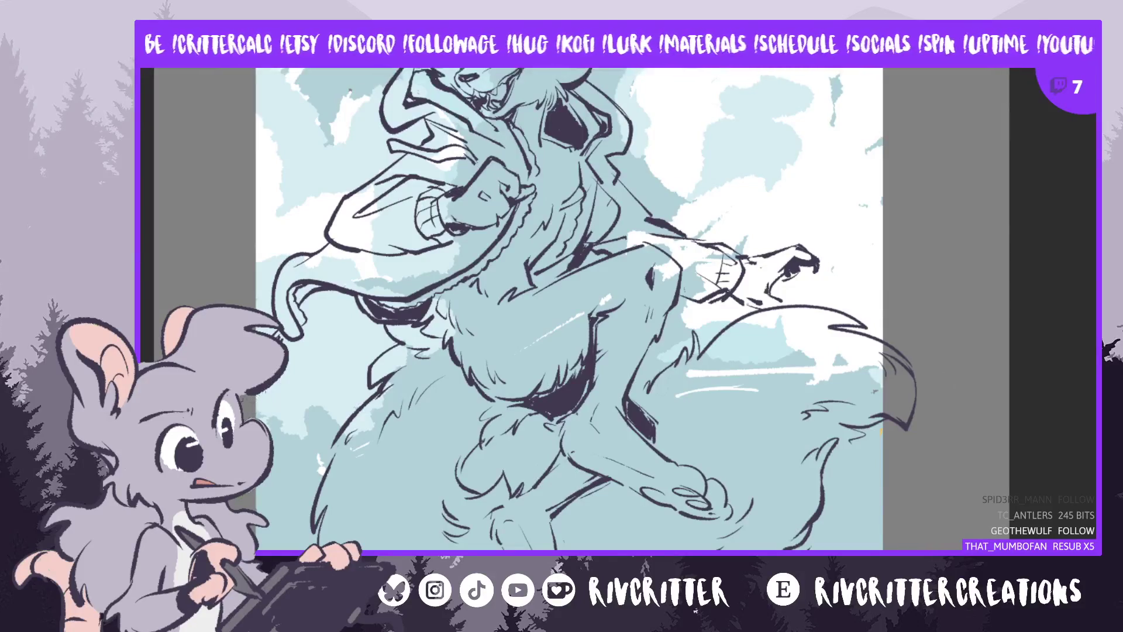
Zoom out and pan to check the sky's position across the whole canvas
scroll(1046, 331, down, 3)
scroll(1046, 331, up, 1)
key(ctrl+minus)
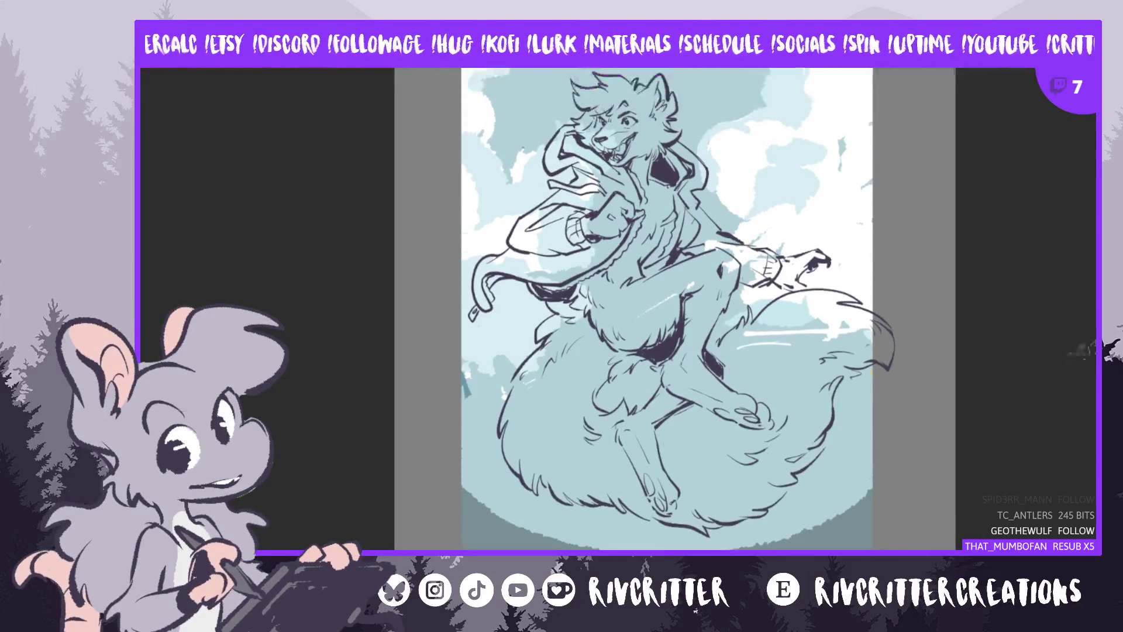
scroll(667, 293, right, 3)
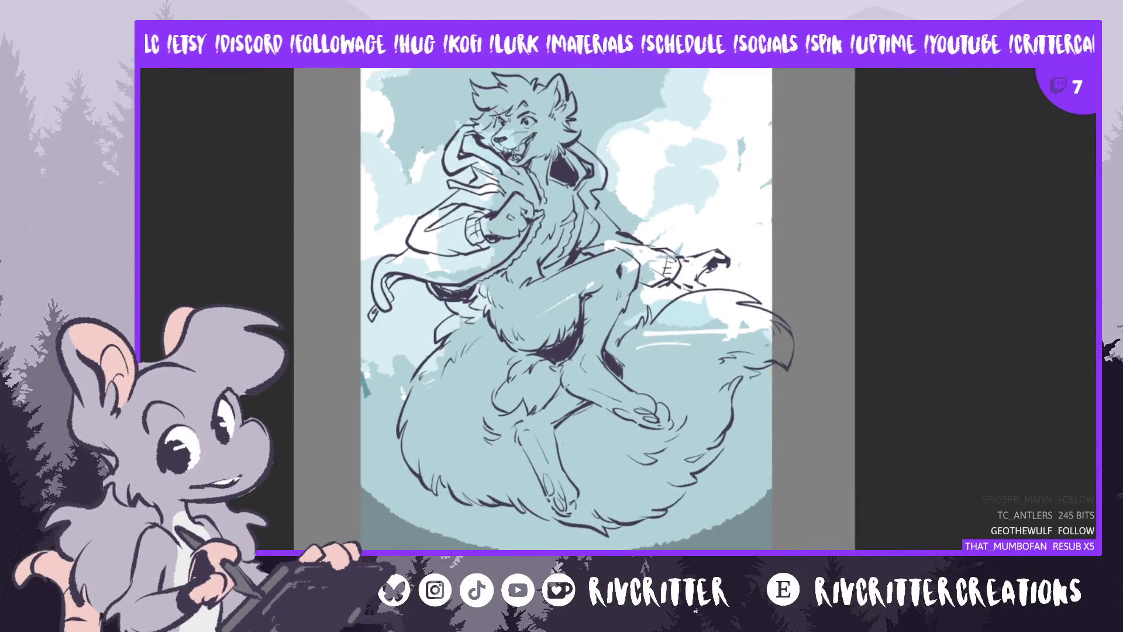
drag(716, 487, 713, 503)
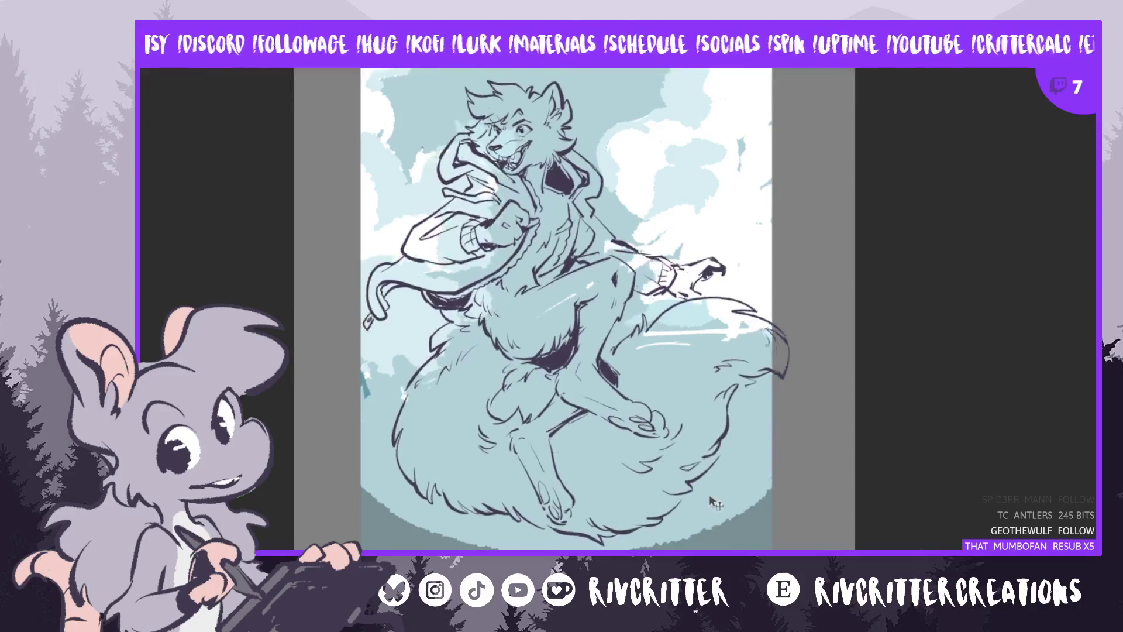
drag(717, 450, 720, 460)
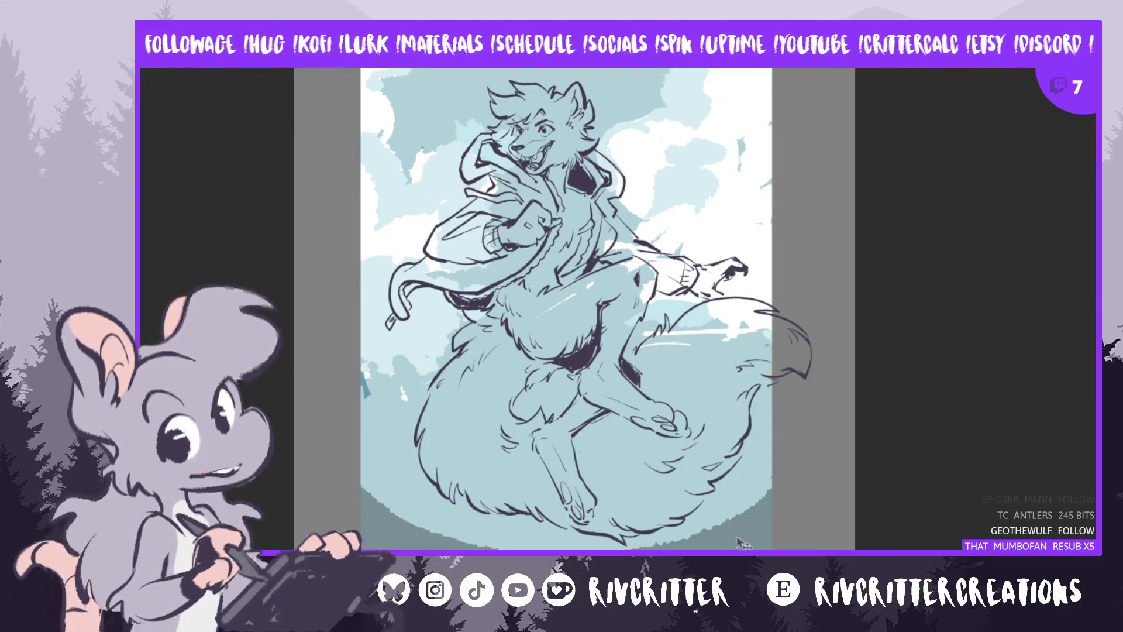
Reposition the background layer under the line art, stretching it wider and taller
key(ctrl+z)
drag(787, 543, 763, 542)
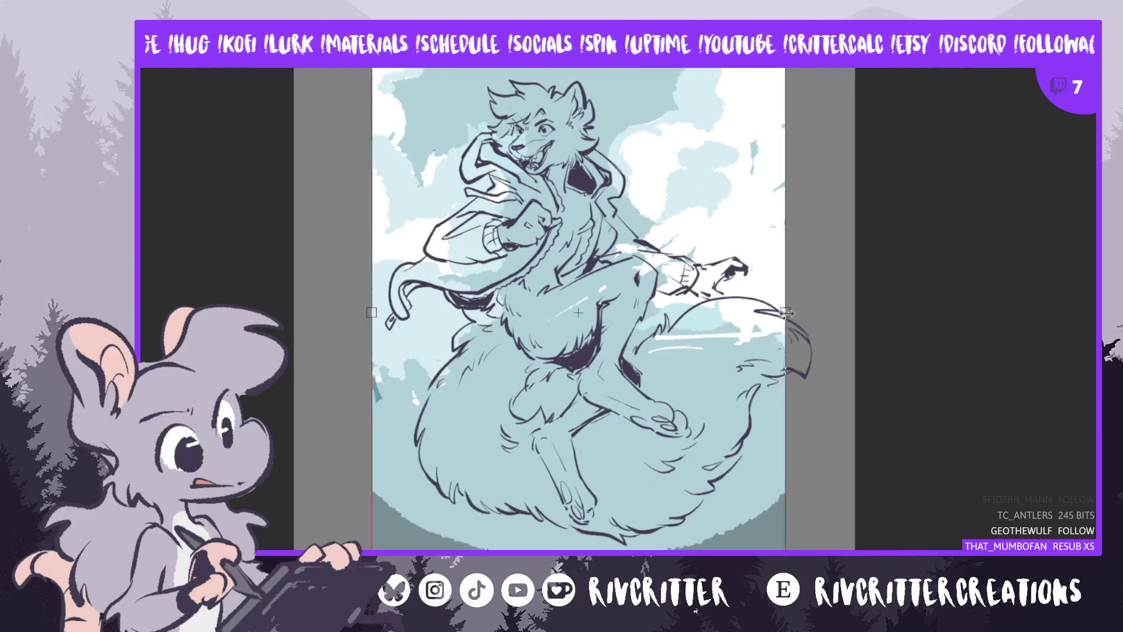
drag(786, 313, 800, 316)
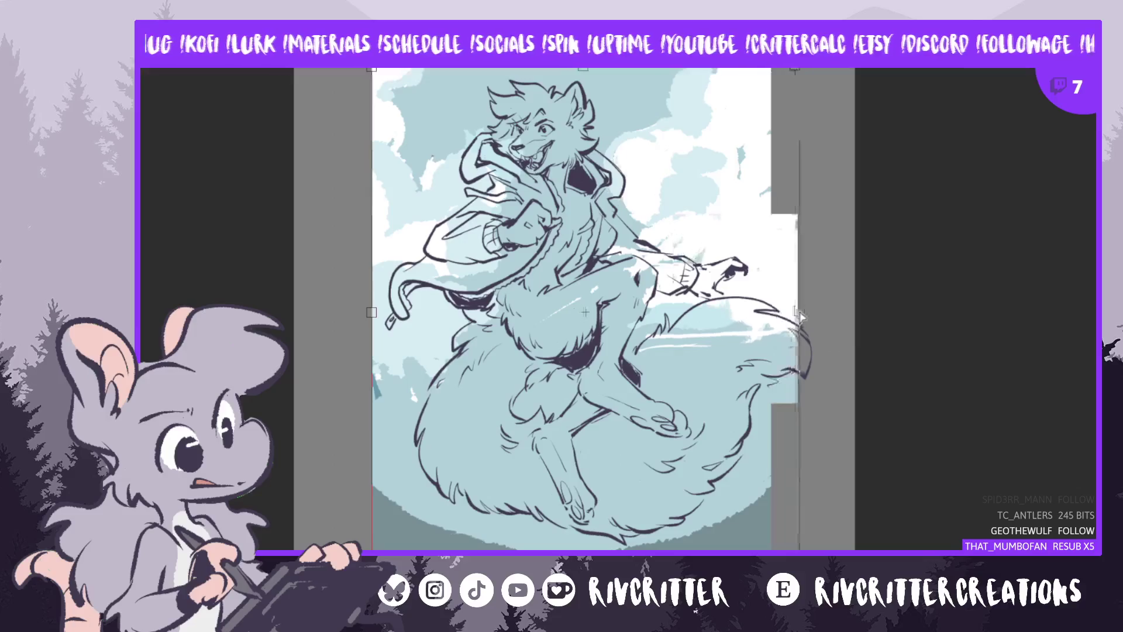
drag(749, 478, 741, 483)
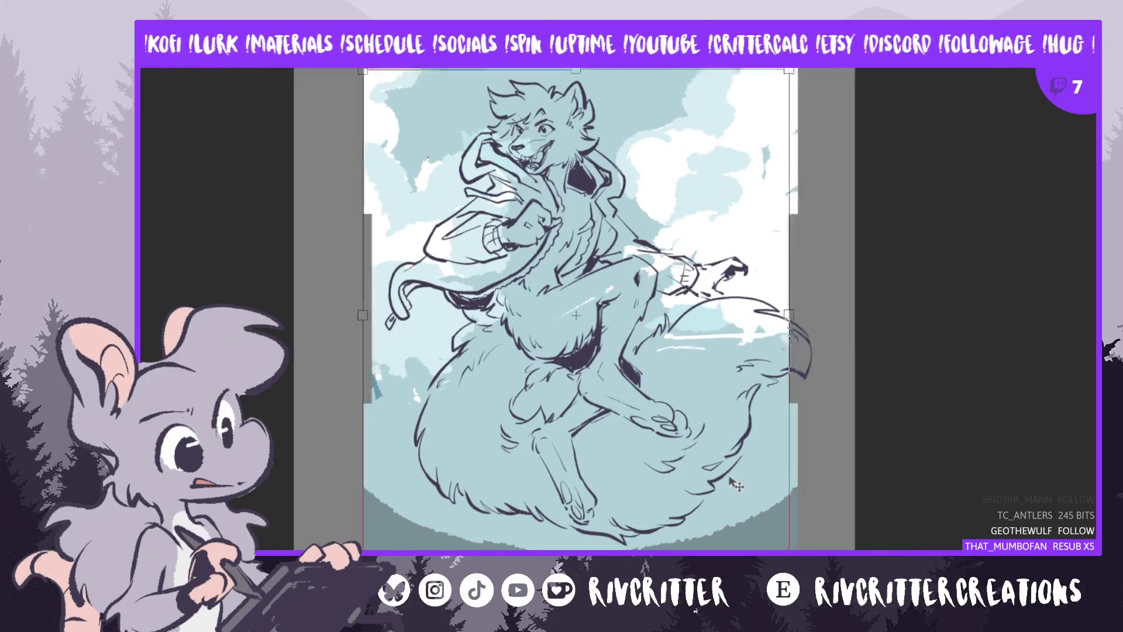
drag(578, 71, 578, 57)
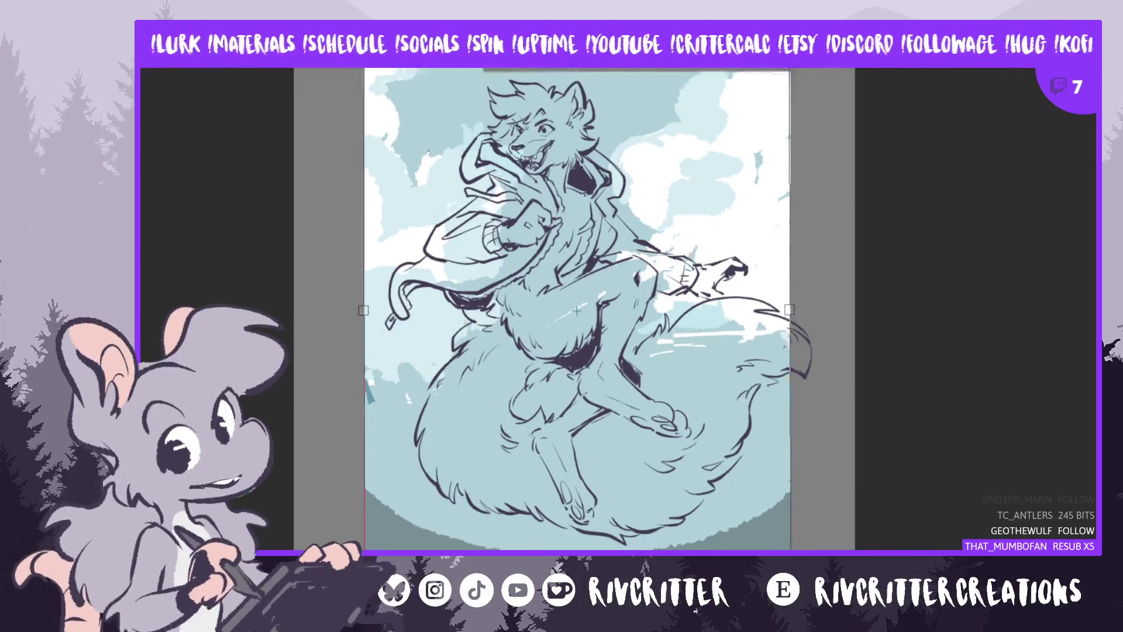
drag(763, 493, 757, 491)
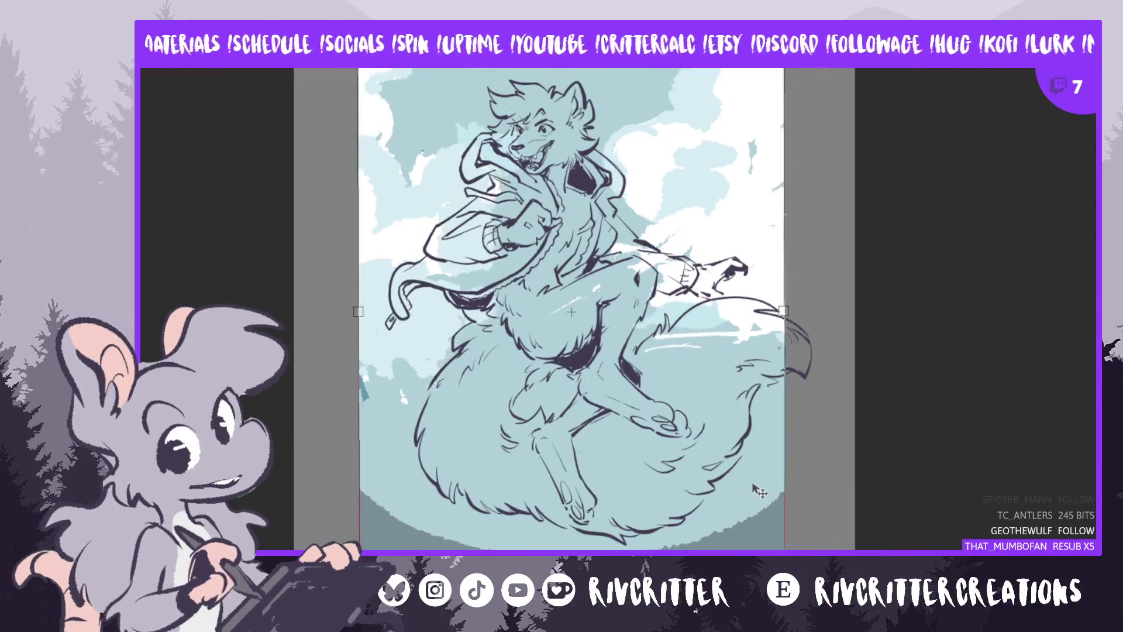
drag(755, 491, 762, 498)
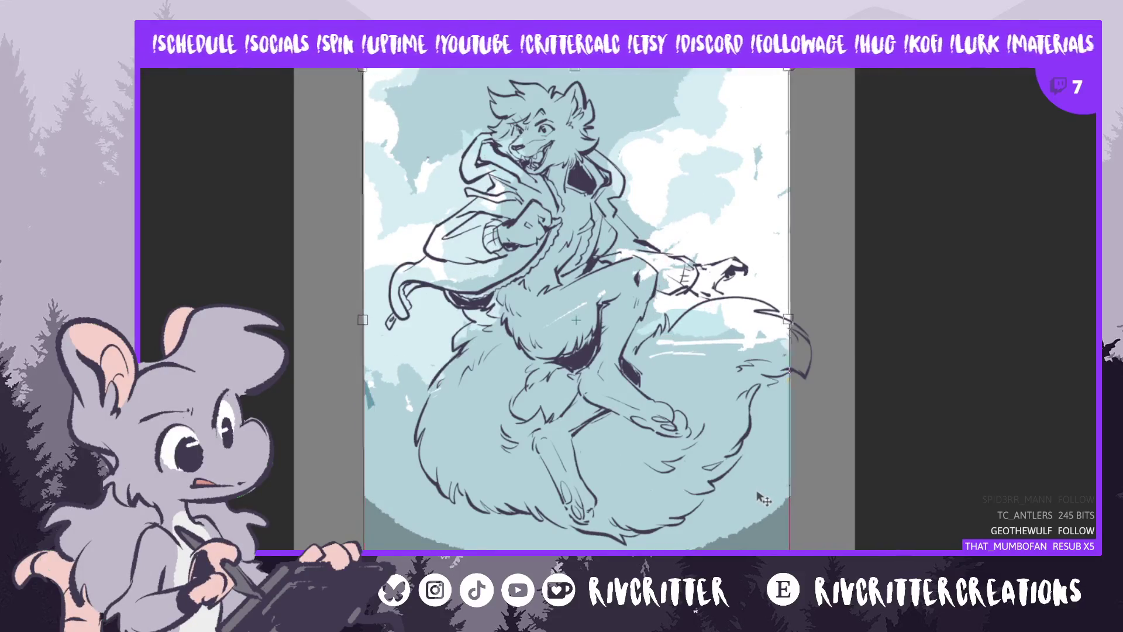
drag(575, 71, 575, 59)
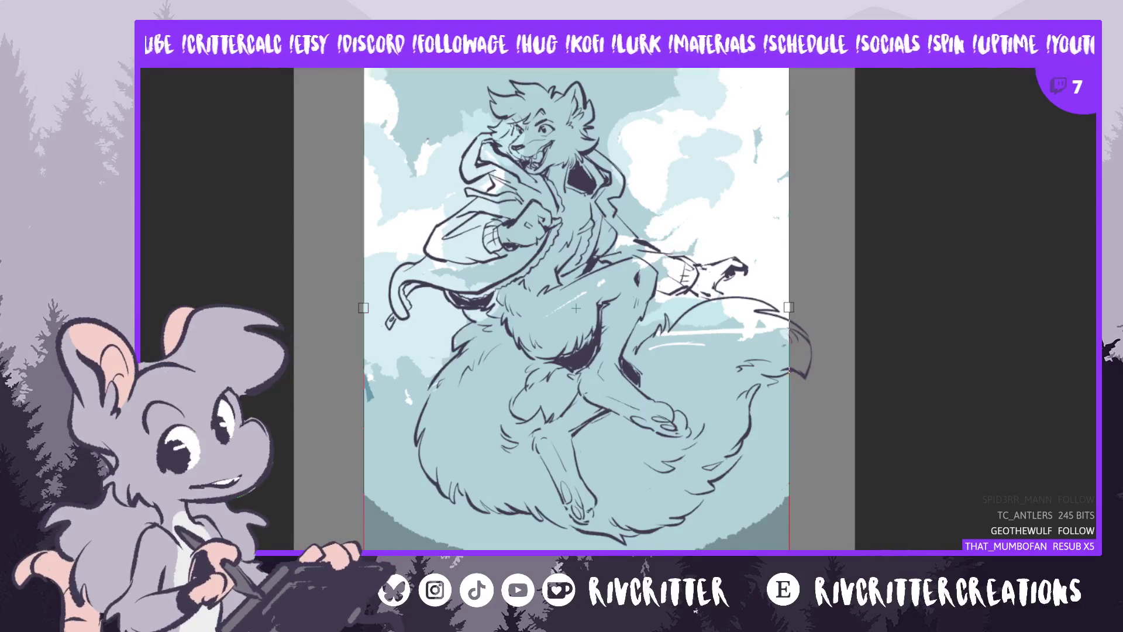
Finalize the background layer's size and position, then fill the whole page dark purple
mouse_move(789, 307)
mouse_down()
mouse_move(770, 296)
mouse_move(790, 308)
mouse_up()
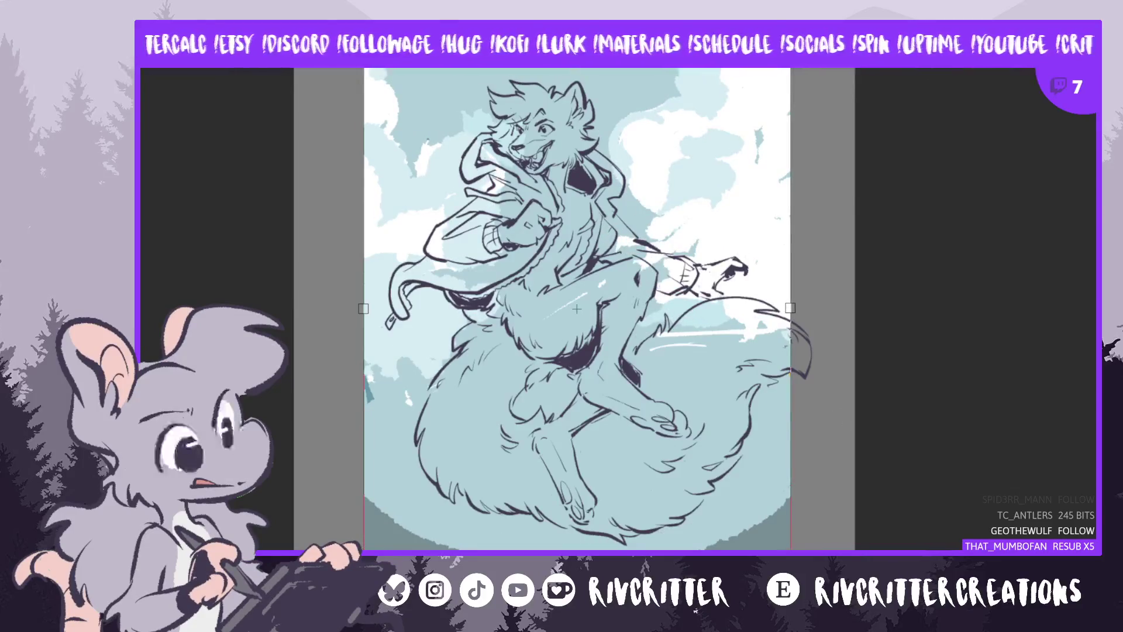
scroll(853, 320, down, 1)
scroll(852, 320, down, 2)
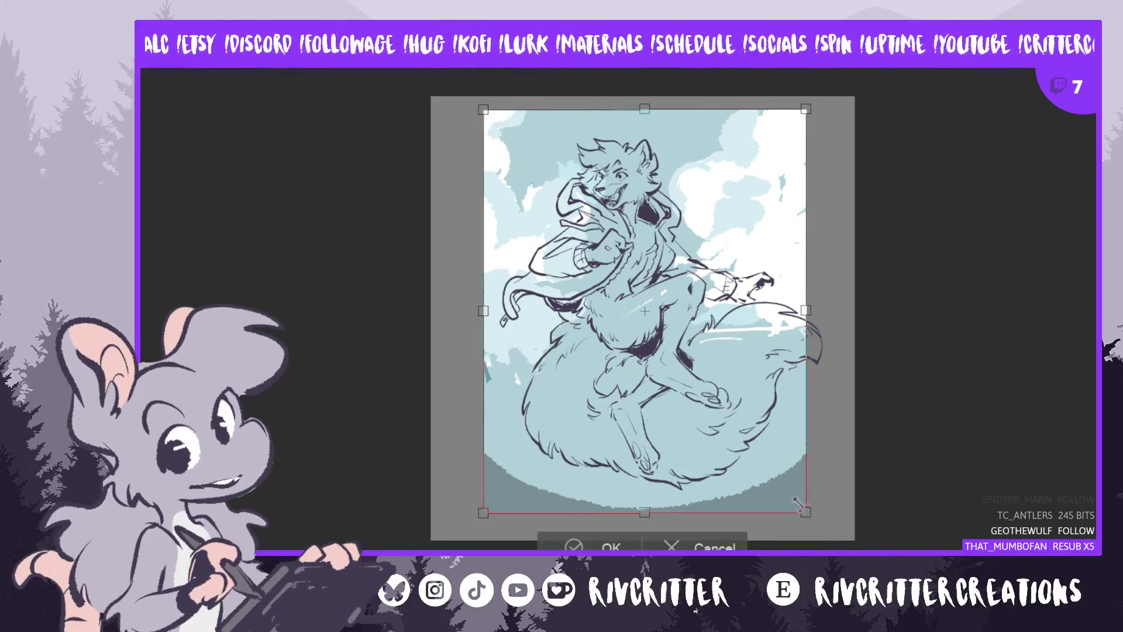
drag(806, 513, 813, 527)
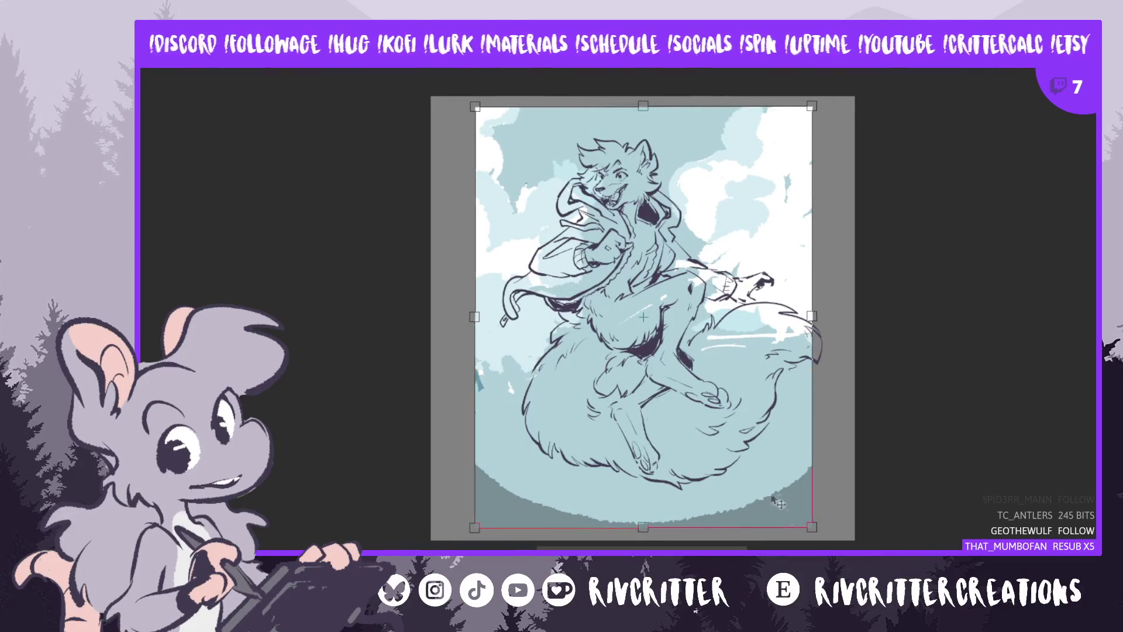
mouse_move(778, 506)
mouse_down()
mouse_move(752, 464)
mouse_move(733, 488)
mouse_up()
click(605, 537)
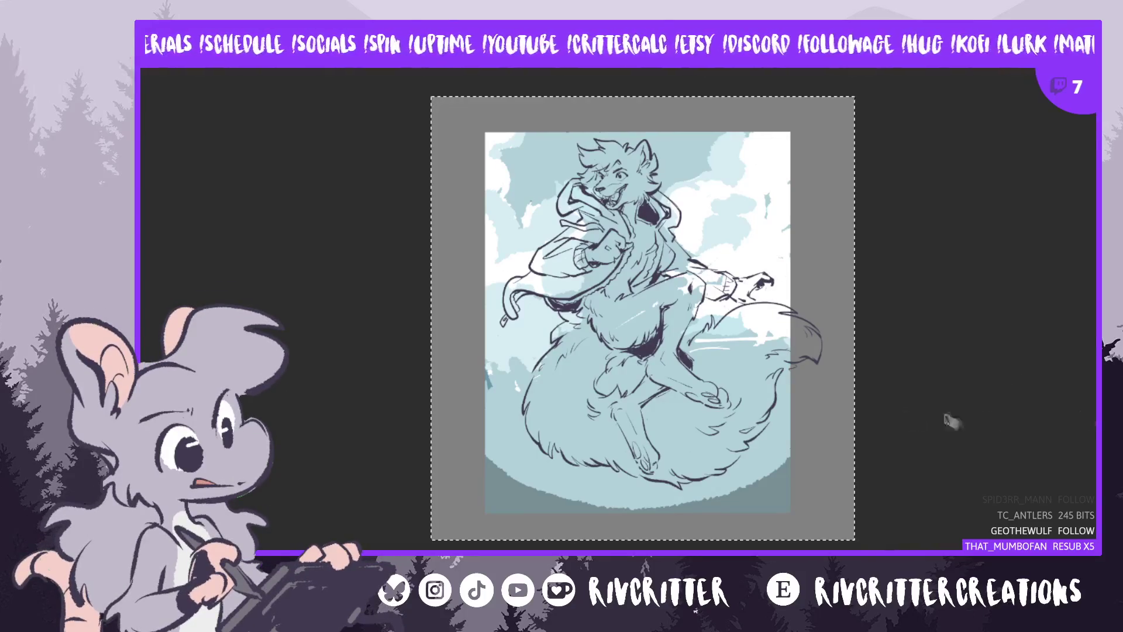
scroll(936, 412, up, 2)
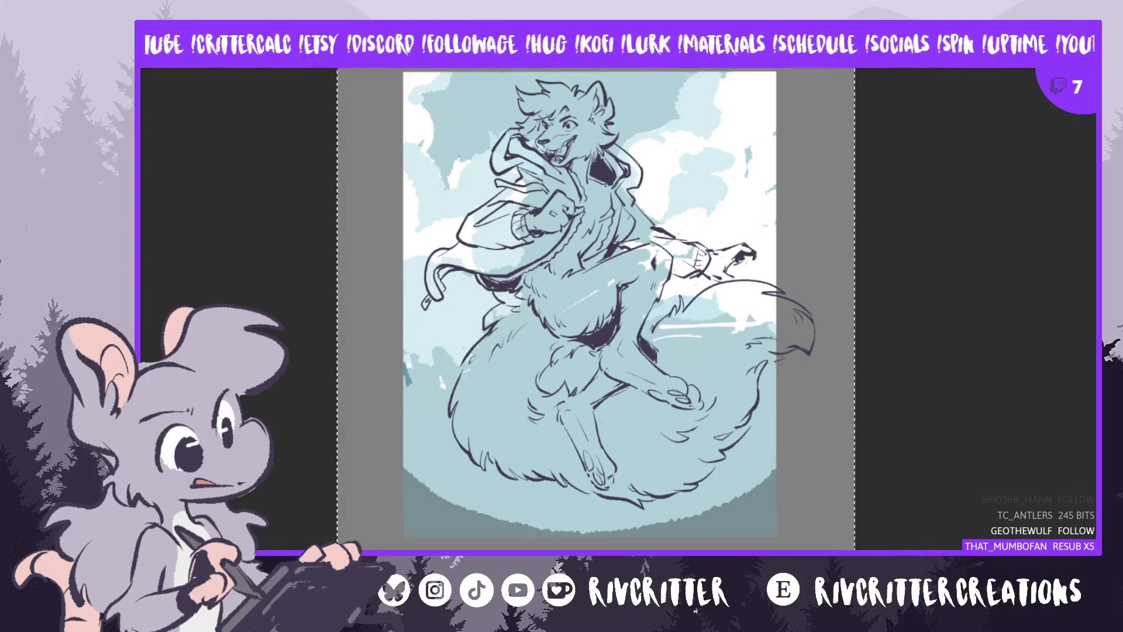
key(alt+BackSpace)
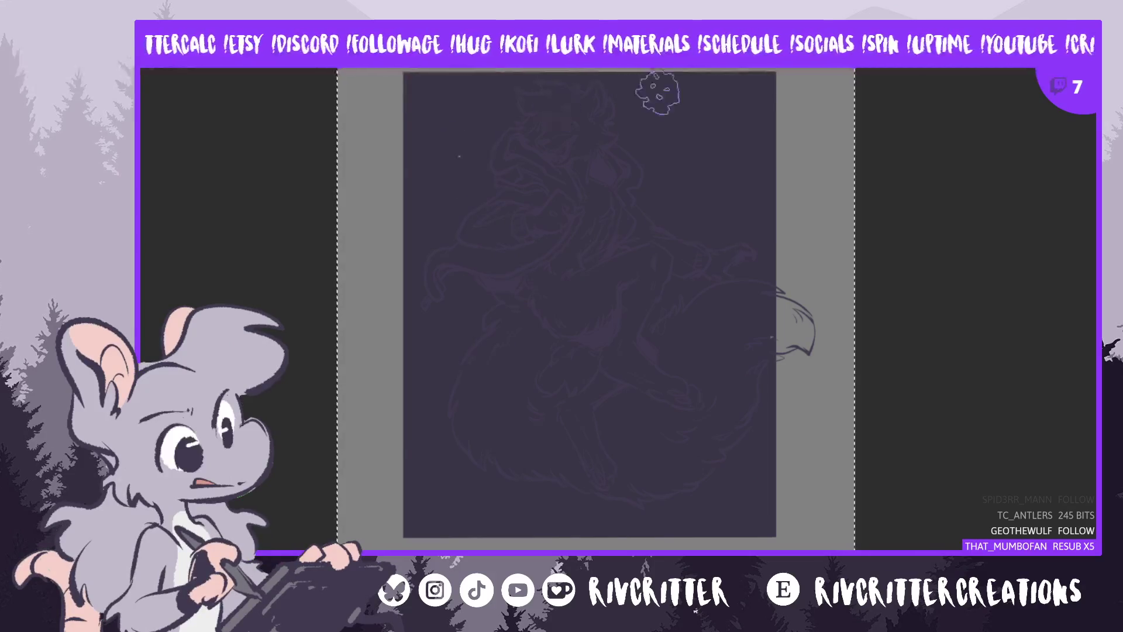
Deselect the page and paint a first blue sky stroke across the top-left
key(ctrl+d)
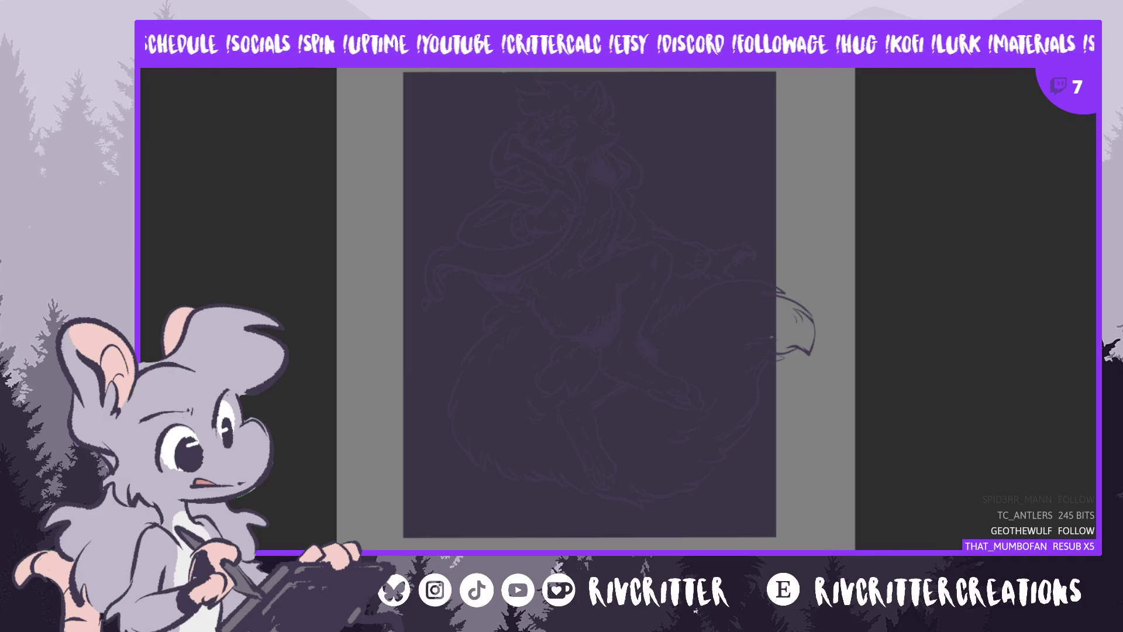
mouse_move(427, 117)
mouse_down()
mouse_move(550, 123)
mouse_move(760, 170)
mouse_up()
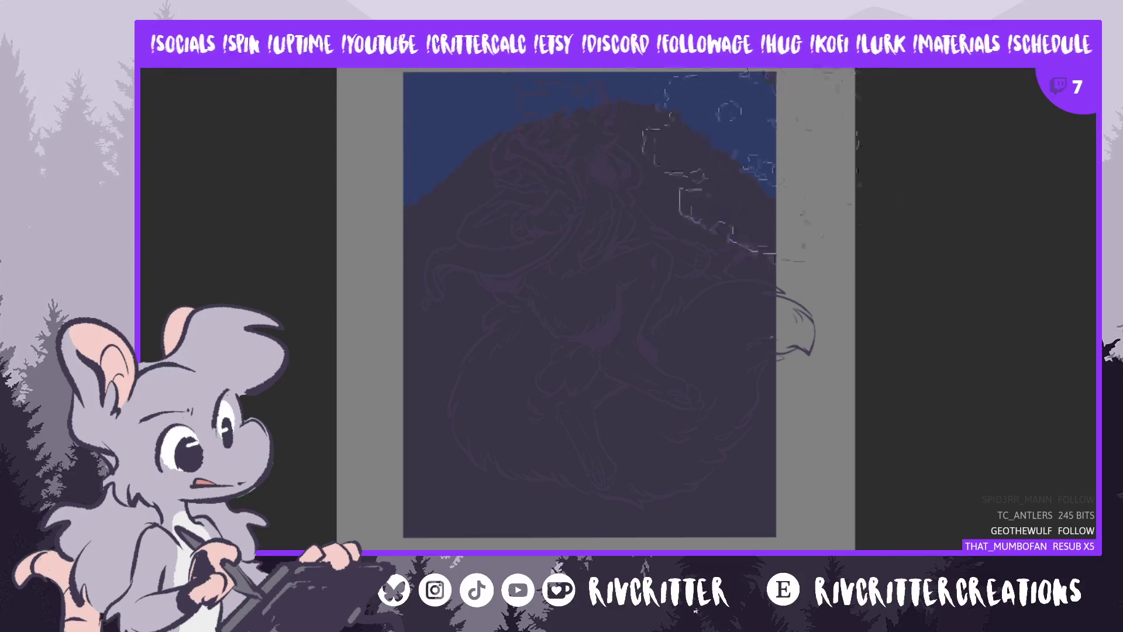
Extend the blue sky across the top and paint dark hills along the bottom
mouse_move(760, 170)
mouse_down()
mouse_move(403, 210)
mouse_move(345, 363)
mouse_up()
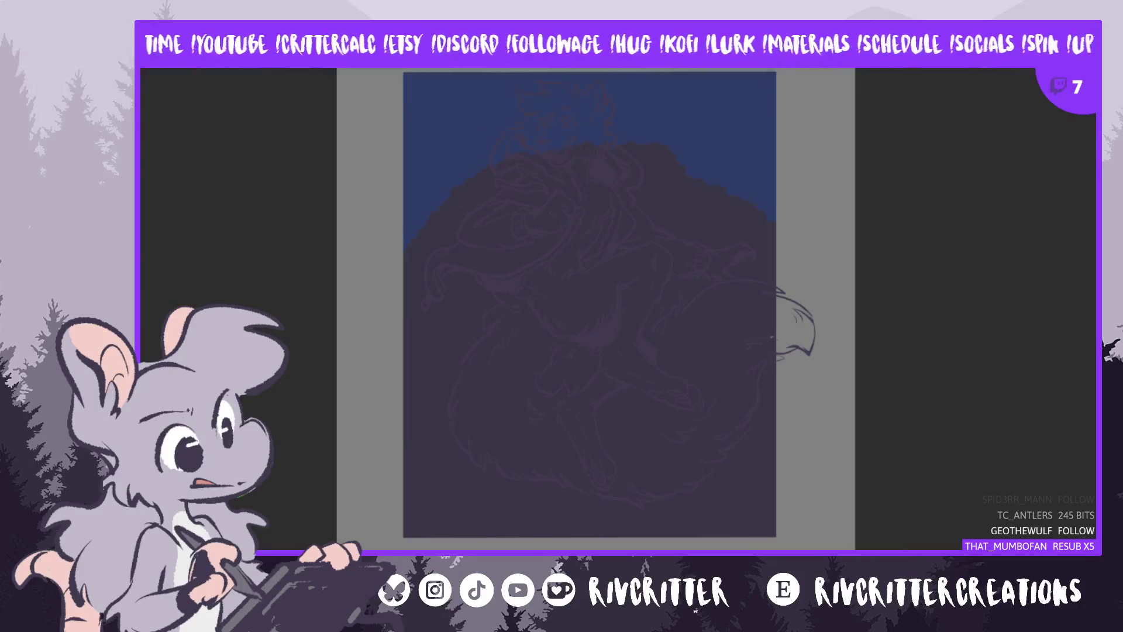
drag(422, 521, 345, 475)
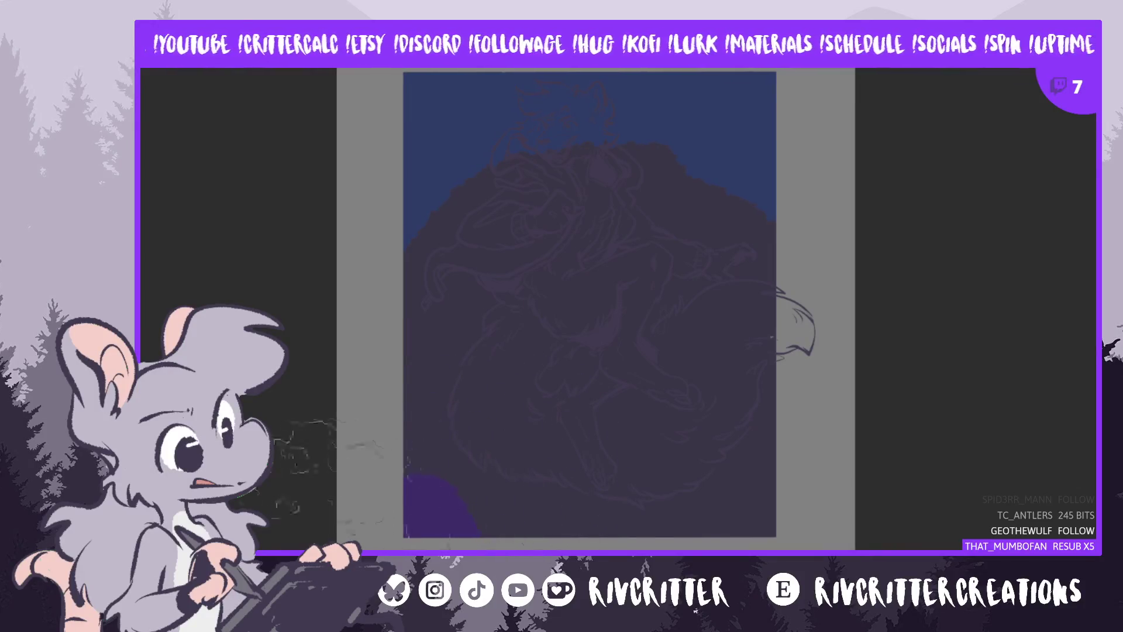
drag(493, 483, 579, 526)
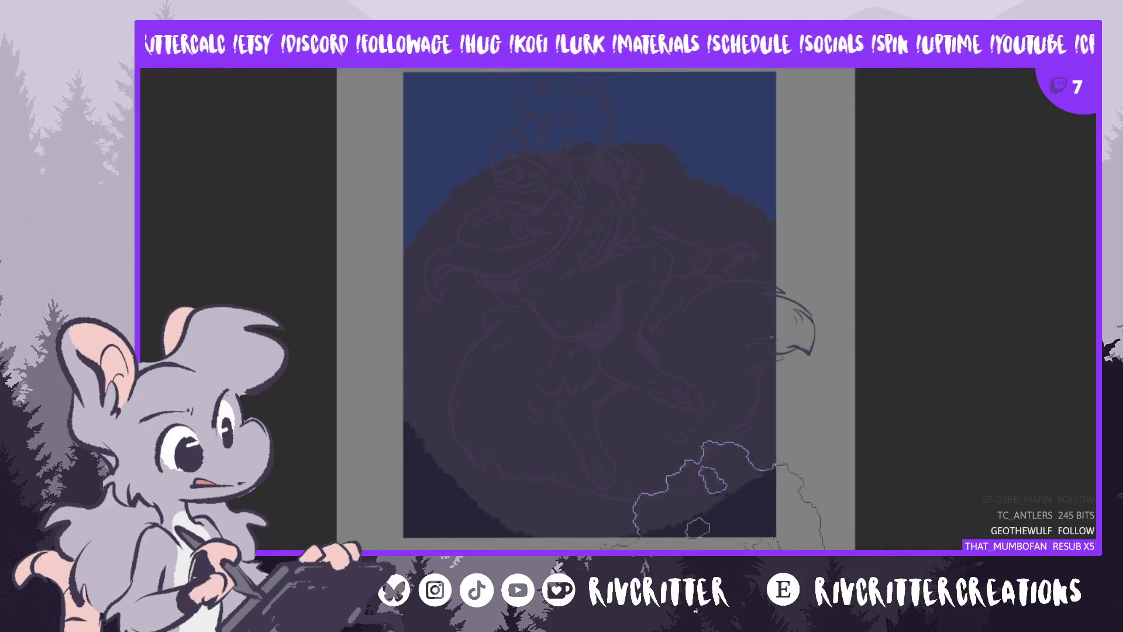
drag(515, 509, 685, 479)
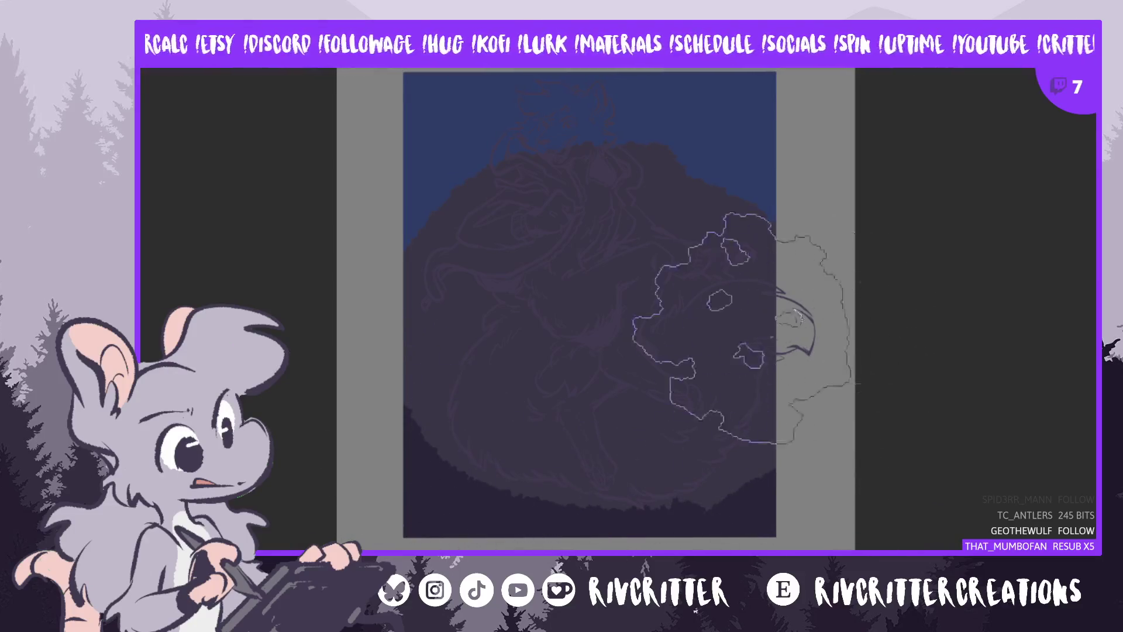
key(ctrl+z)
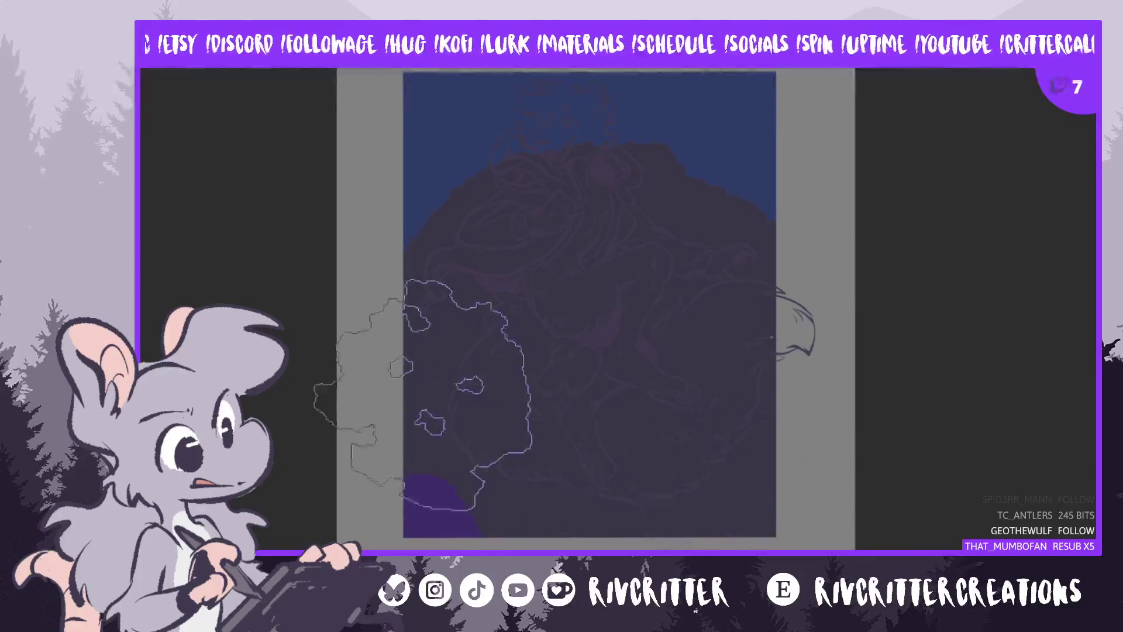
Add dark hill patches at left-centre and the right edge, then restore the lineart's dark lines
drag(450, 421, 497, 351)
drag(784, 339, 760, 386)
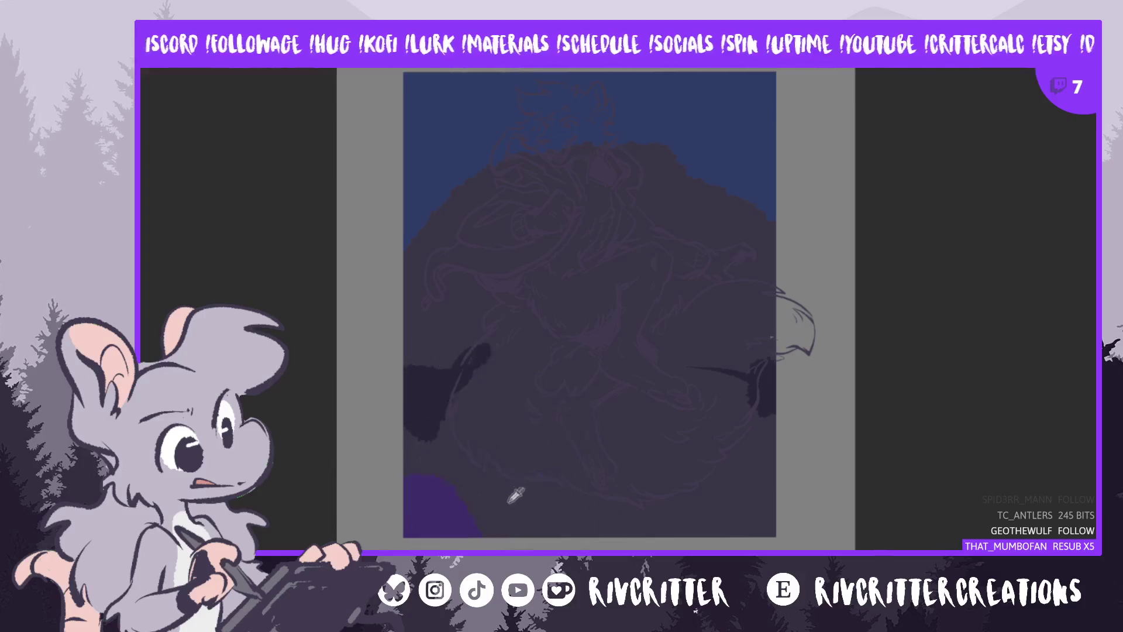
drag(465, 452, 404, 462)
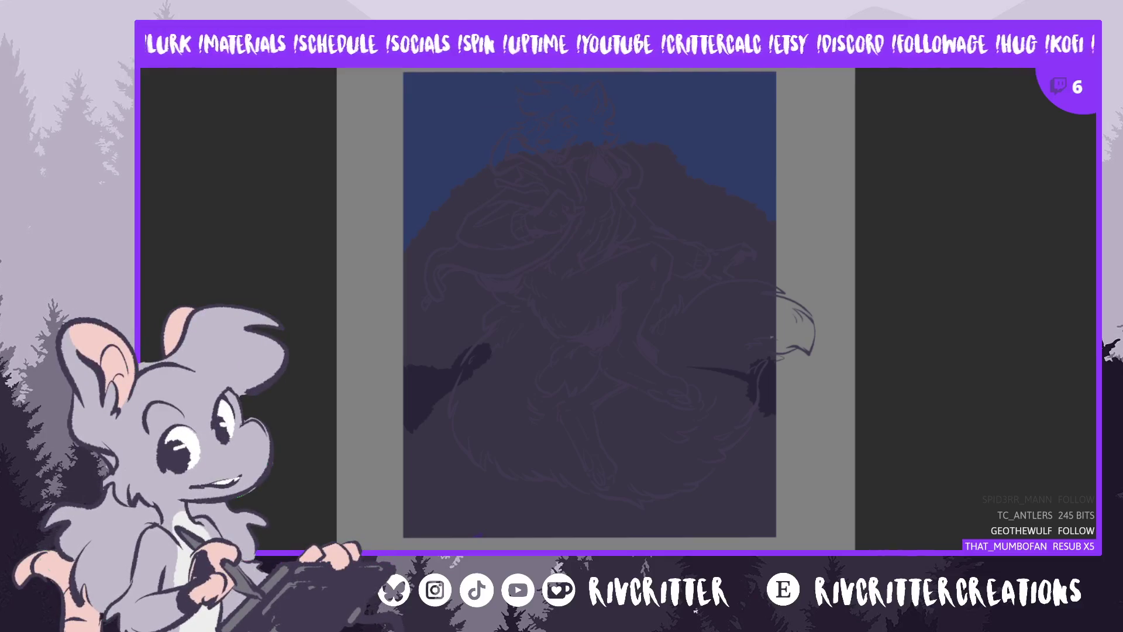
key(ctrl+z)
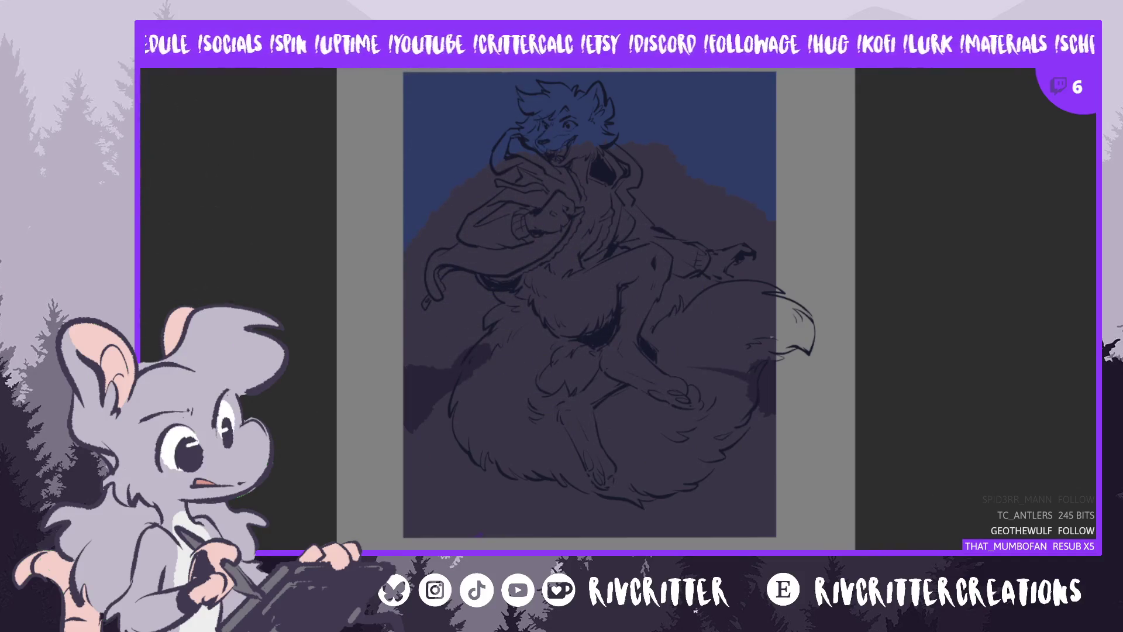
Dab blue patches along the hill edges and sky with sampled colours, then shrink the brush
click(457, 187)
click(533, 171)
mouse_move(526, 170)
mouse_down()
mouse_move(457, 148)
mouse_move(725, 187)
mouse_move(784, 208)
mouse_up()
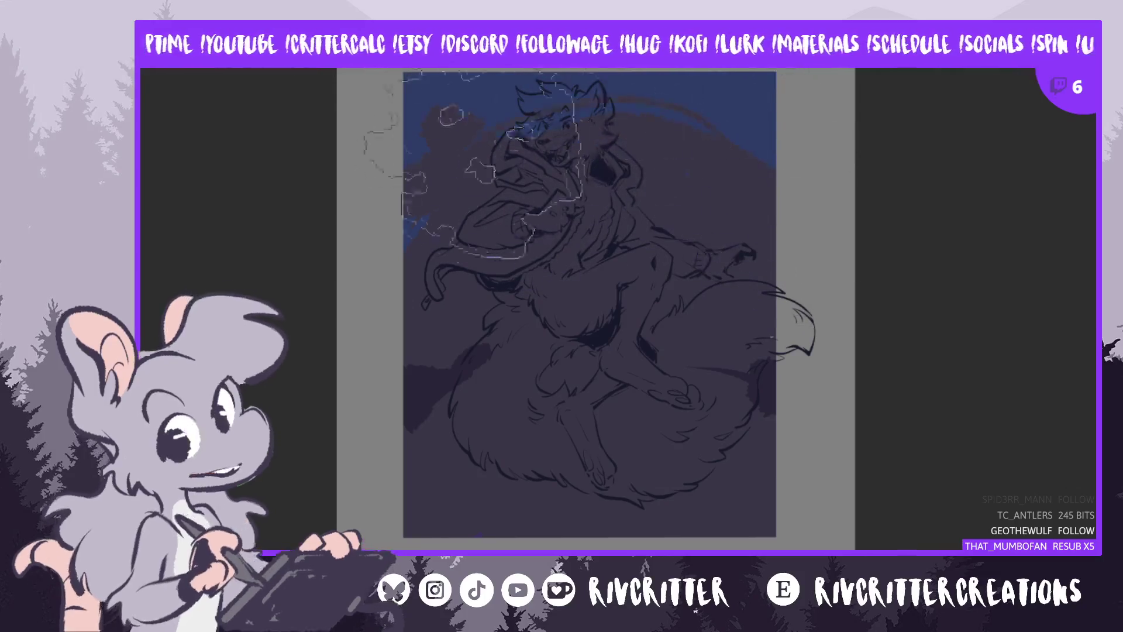
drag(784, 207, 755, 147)
key(ctrl+d)
mouse_move(485, 82)
mouse_down()
mouse_move(421, 264)
mouse_move(760, 216)
mouse_up()
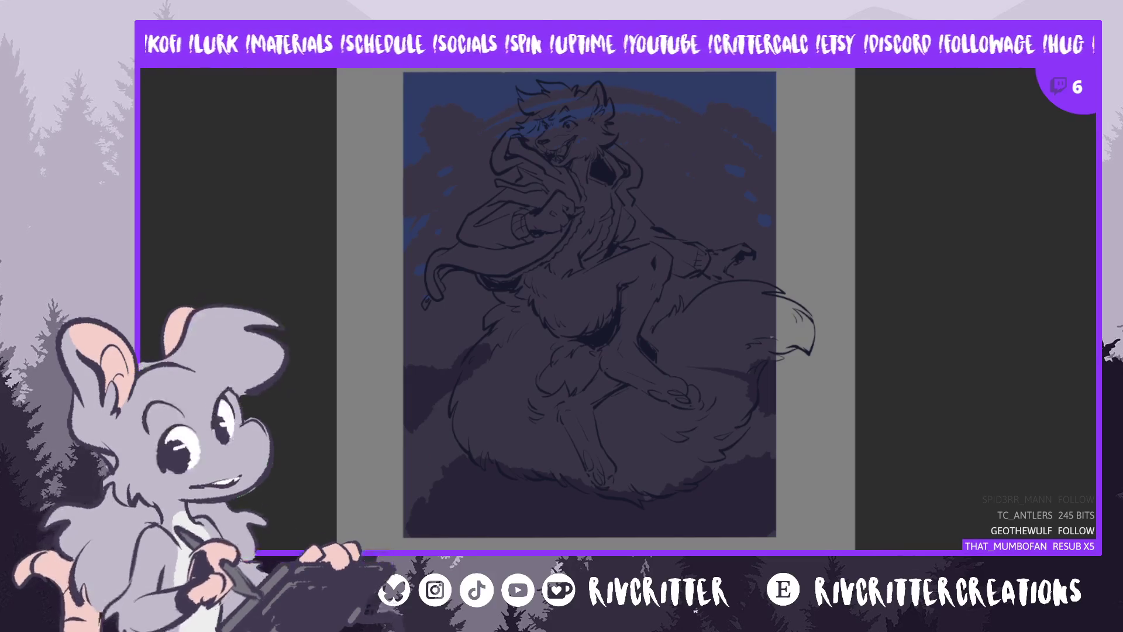
key(bracketleft)
key(bracketleft)
key(bracketleft)
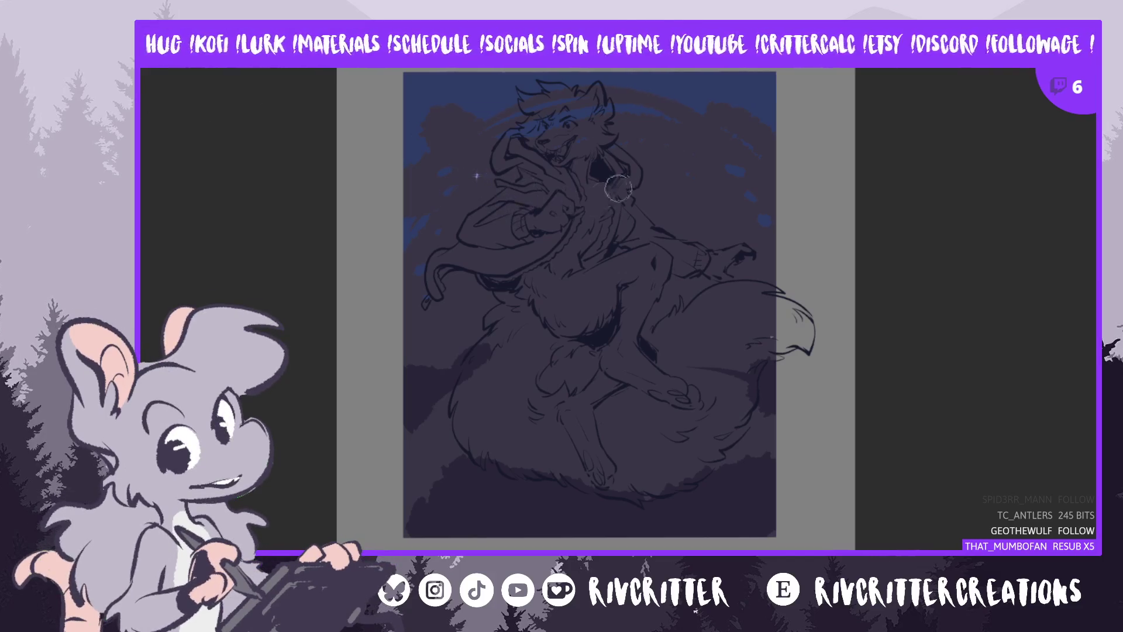
key(bracketright)
key(bracketright)
key(bracketright)
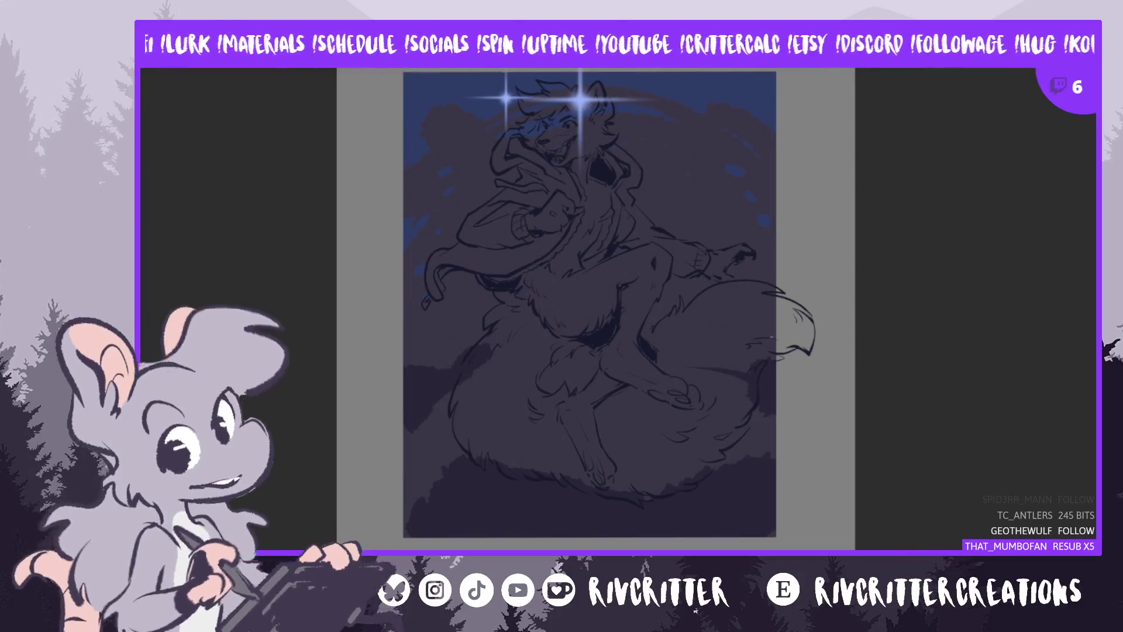
key(bracketleft)
key(bracketleft)
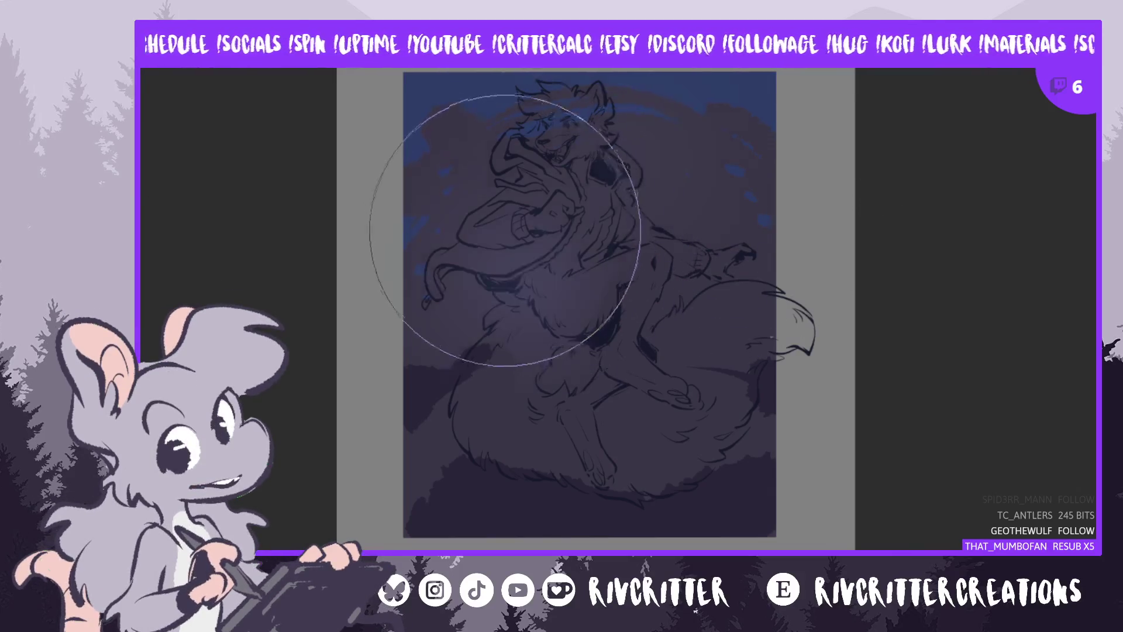
drag(504, 275, 775, 173)
key(ctrl+z)
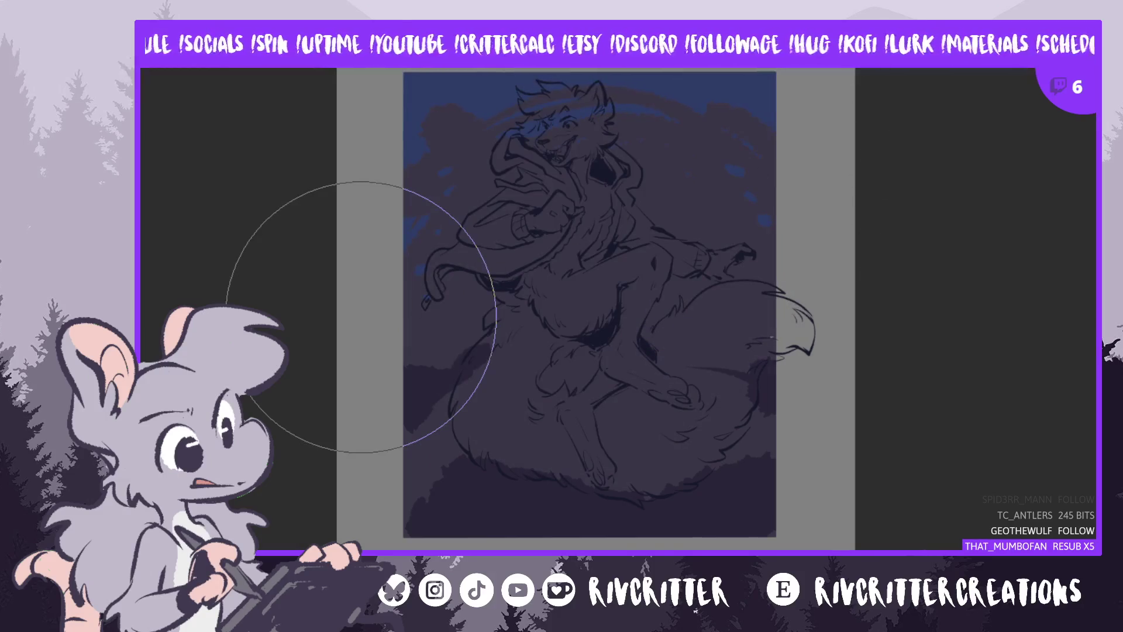
drag(672, 196, 490, 414)
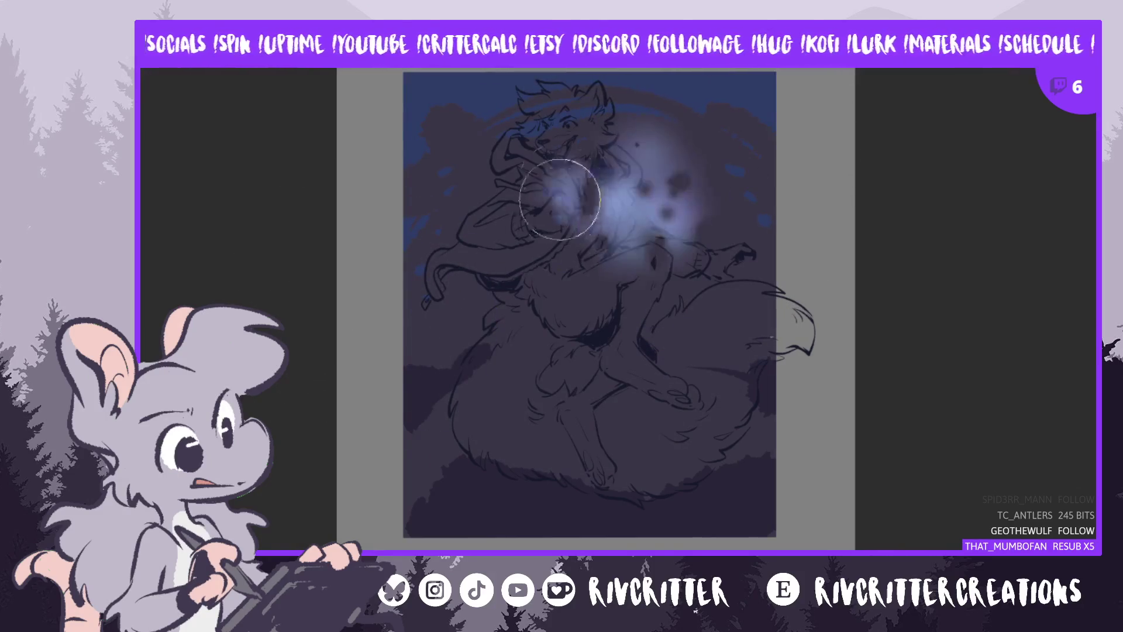
key(ctrl+z)
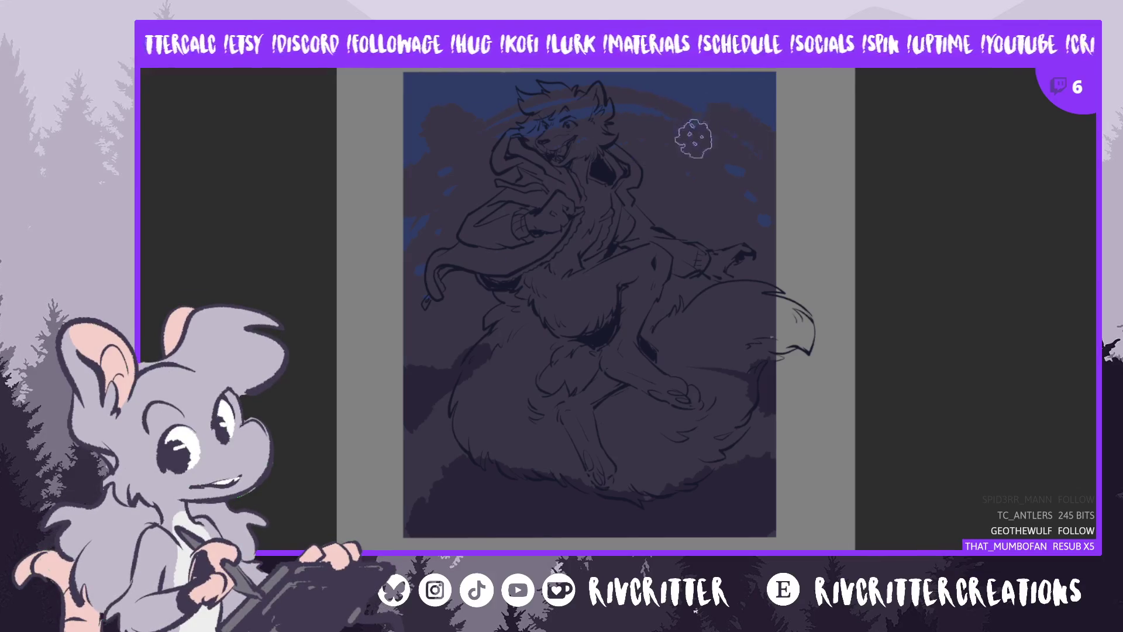
Dot six small white stars across the upper-left and right parts of the night sky
click(730, 100)
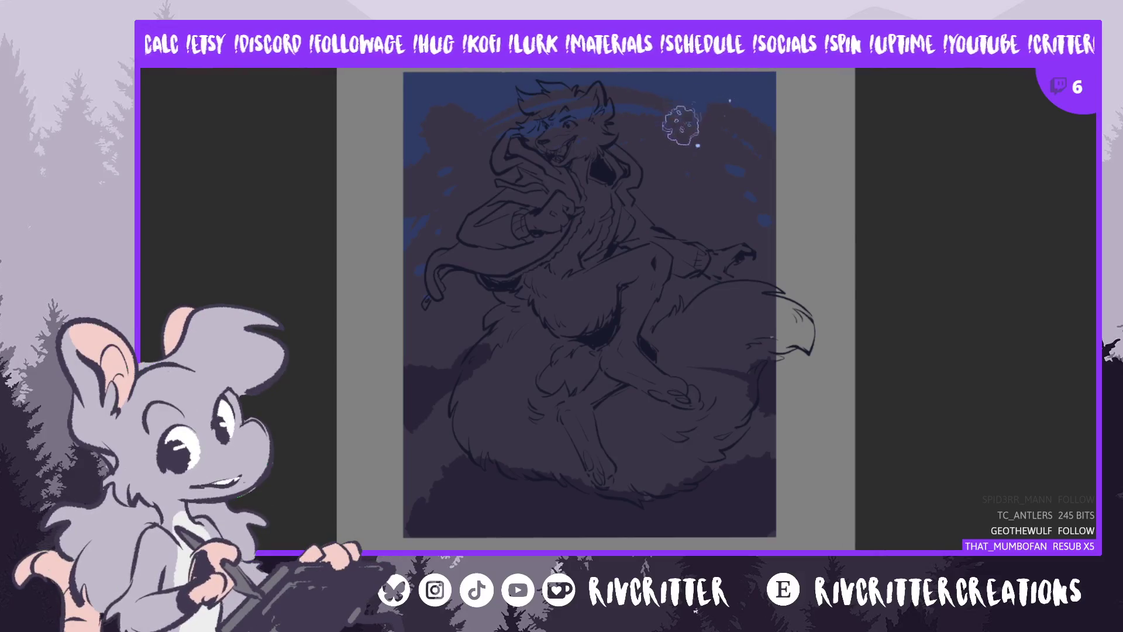
click(455, 109)
click(444, 129)
click(430, 142)
click(457, 160)
click(696, 214)
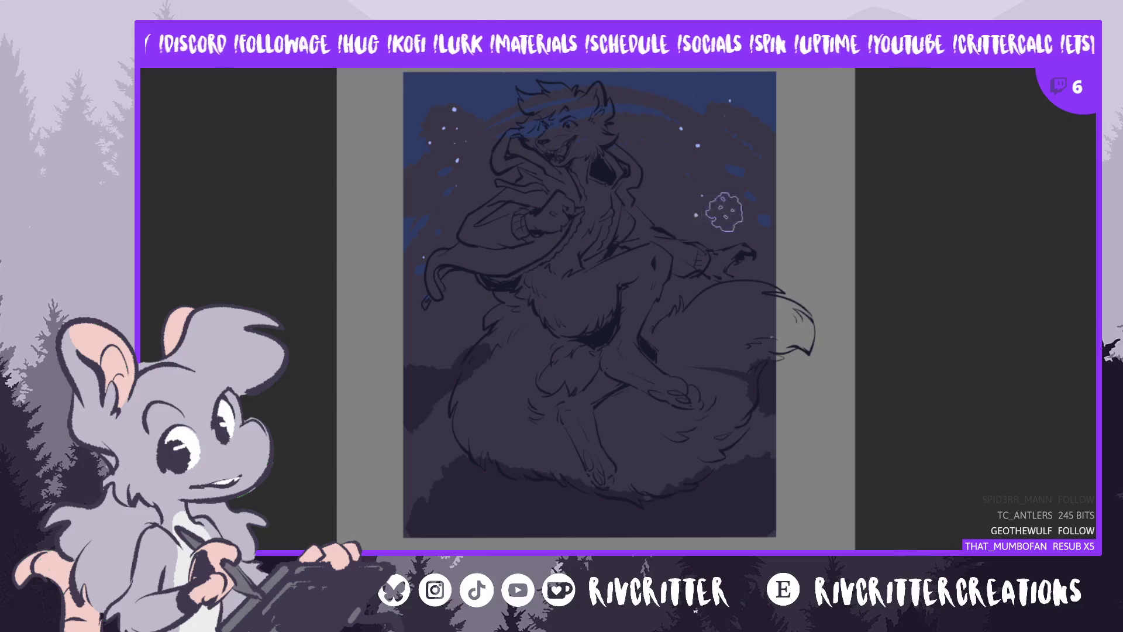
Add two more stars, then shade a dark diagonal band over the wolf's lower fur and tail
click(662, 156)
click(651, 136)
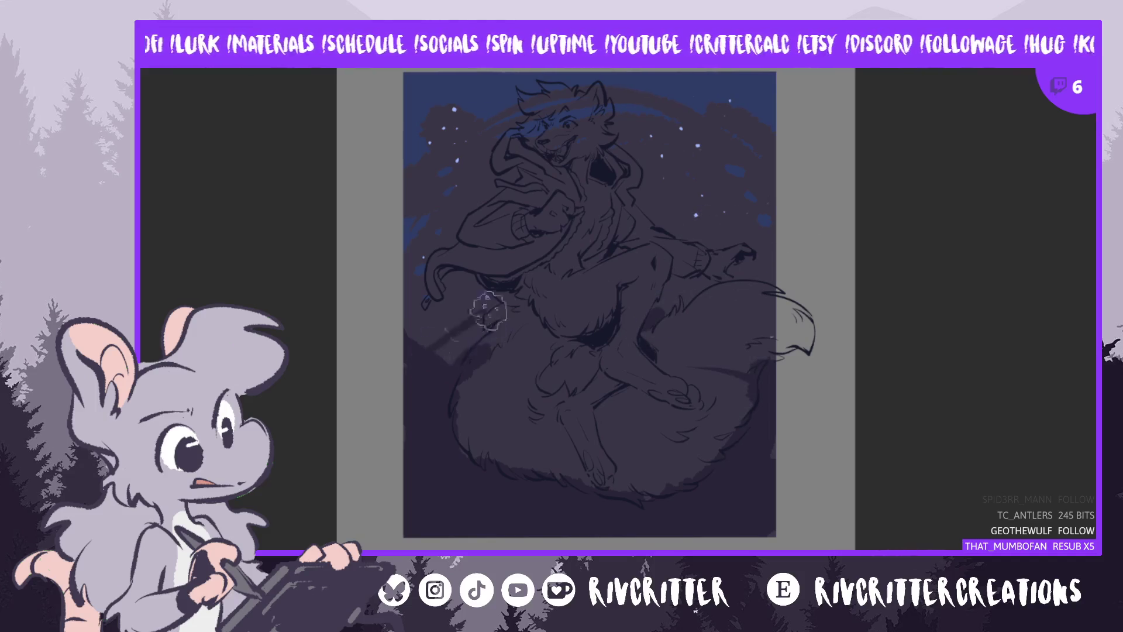
mouse_move(530, 303)
mouse_down()
mouse_move(742, 211)
mouse_move(671, 251)
mouse_move(734, 243)
mouse_up()
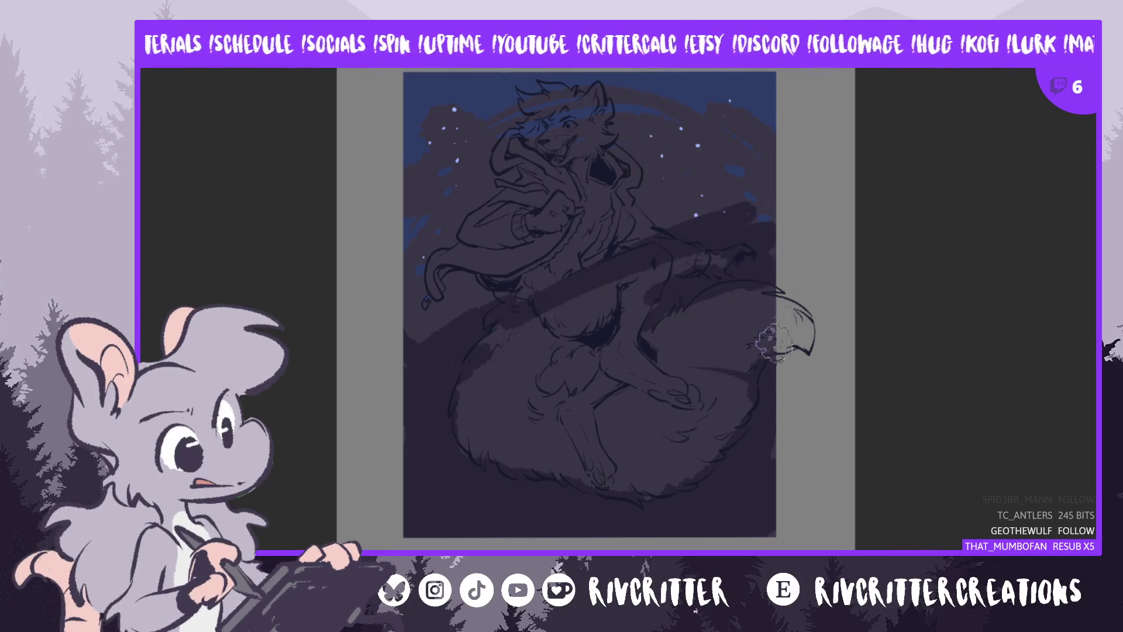
mouse_move(803, 263)
mouse_down()
mouse_move(589, 464)
mouse_move(451, 401)
mouse_move(525, 356)
mouse_up()
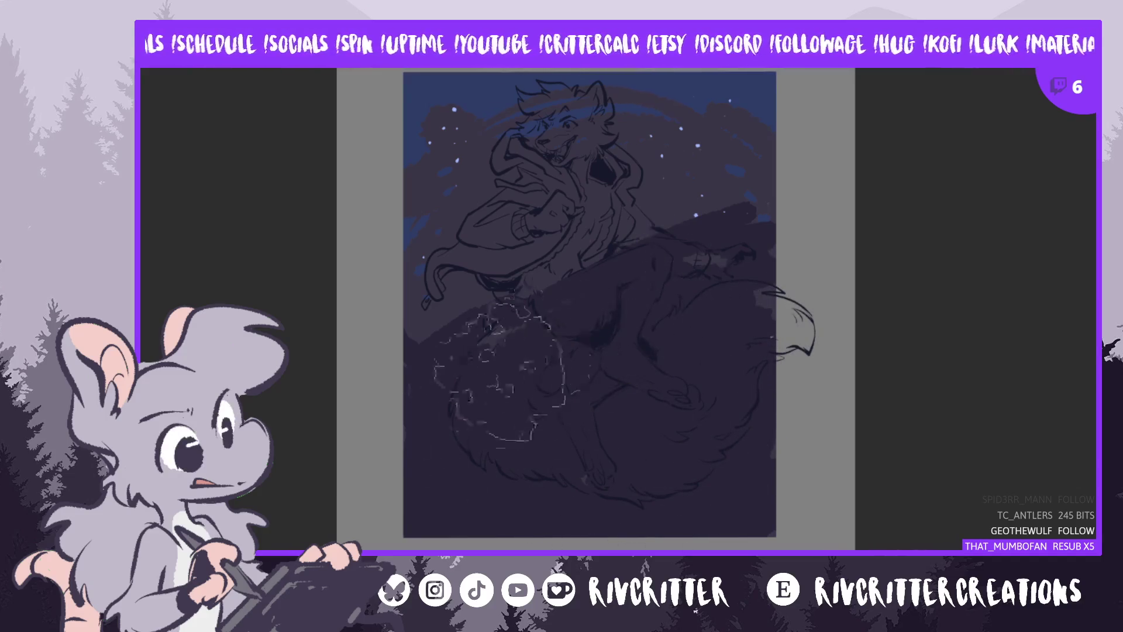